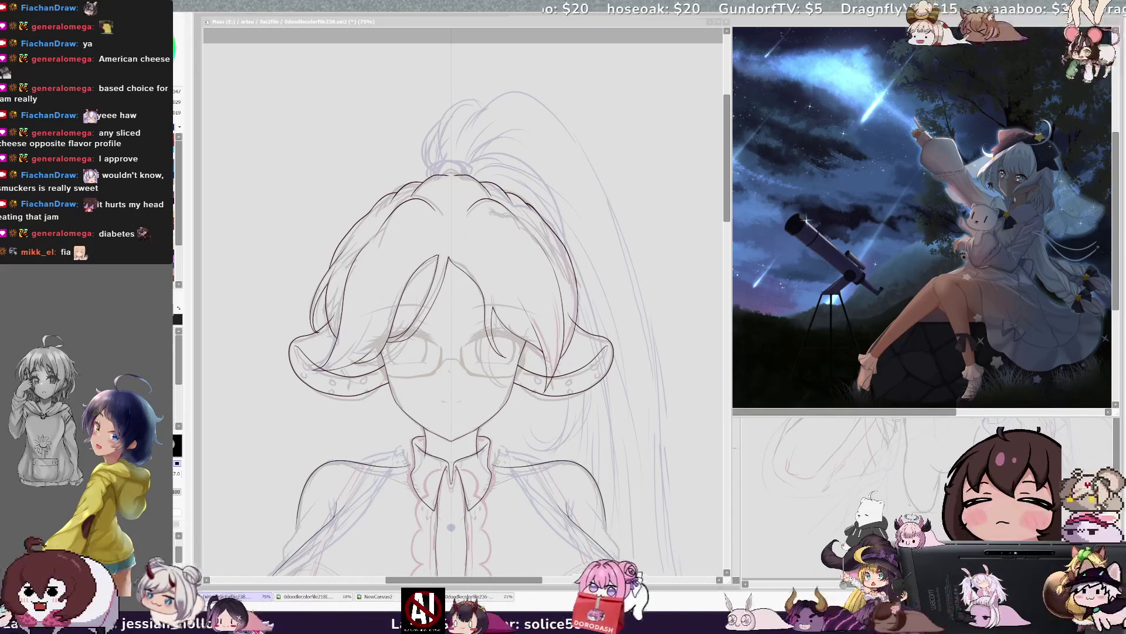
Step: Pan the canvas right so the inked head and glasses sit in the centre
key(alt+Tab)
drag(334, 304, 382, 305)
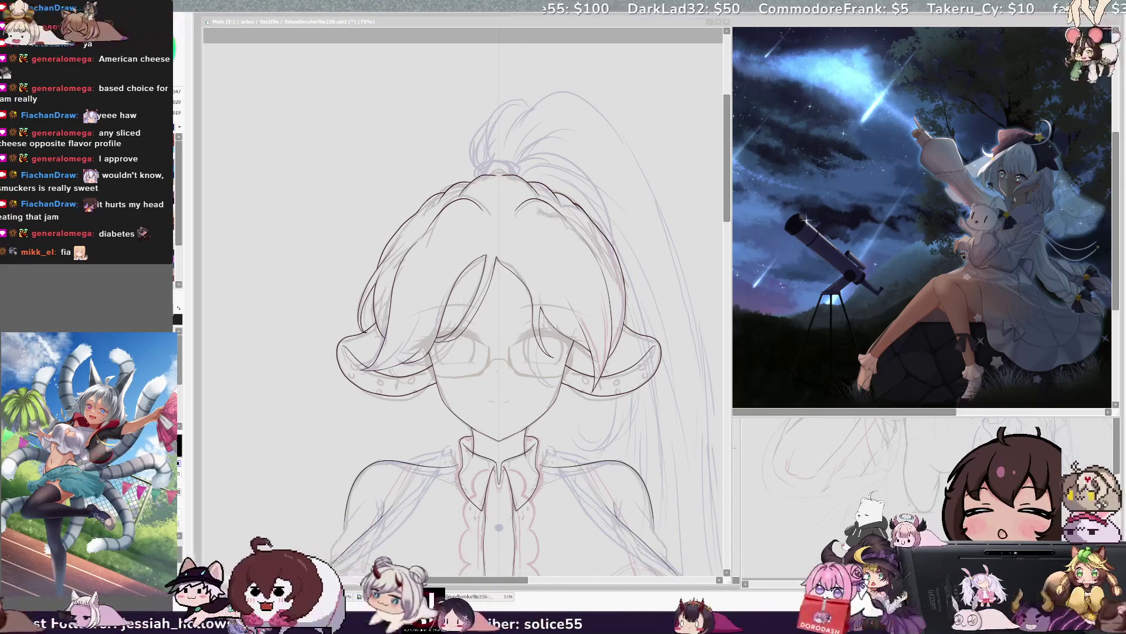
Step: Pan the canvas back left with the horizontal scrollbar so the head sits left of centre
key(alt+Tab)
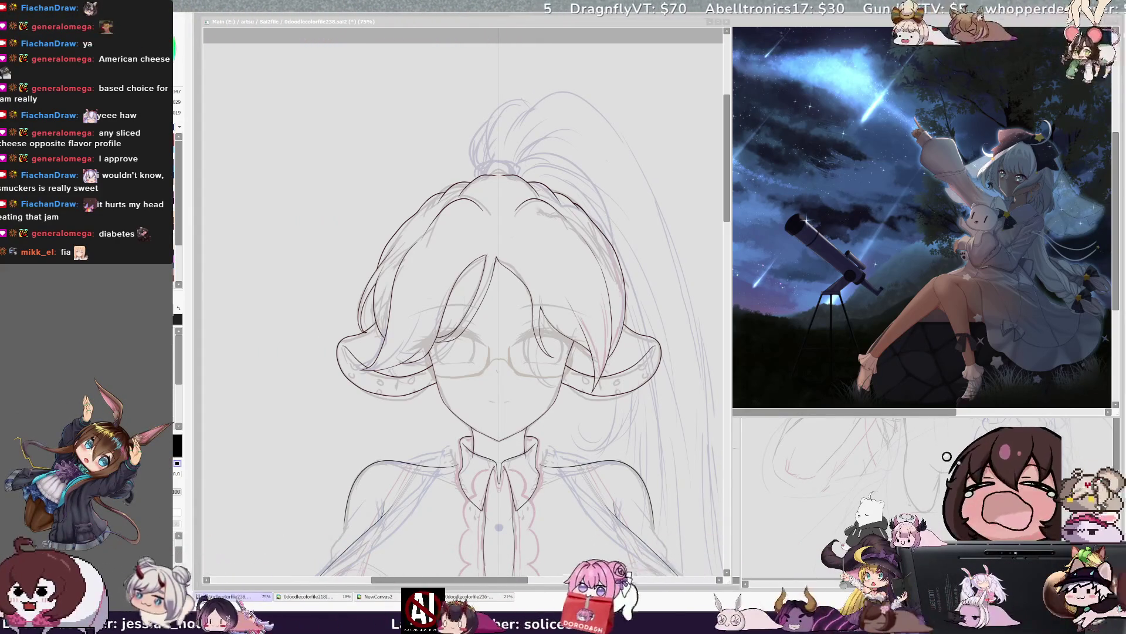
click(670, 267)
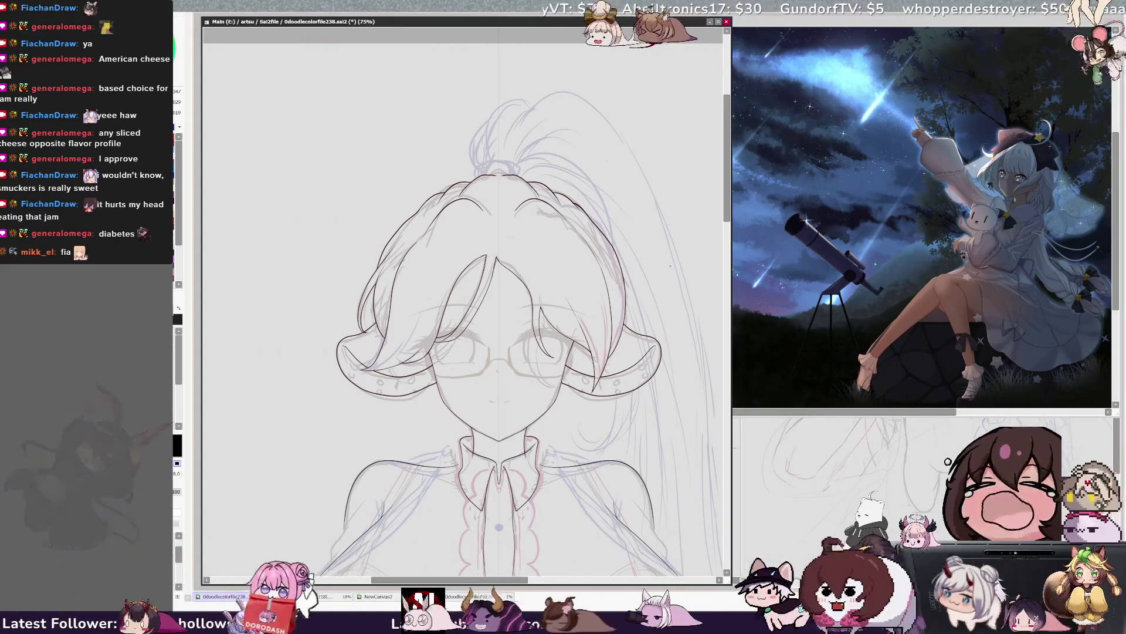
drag(512, 581, 526, 581)
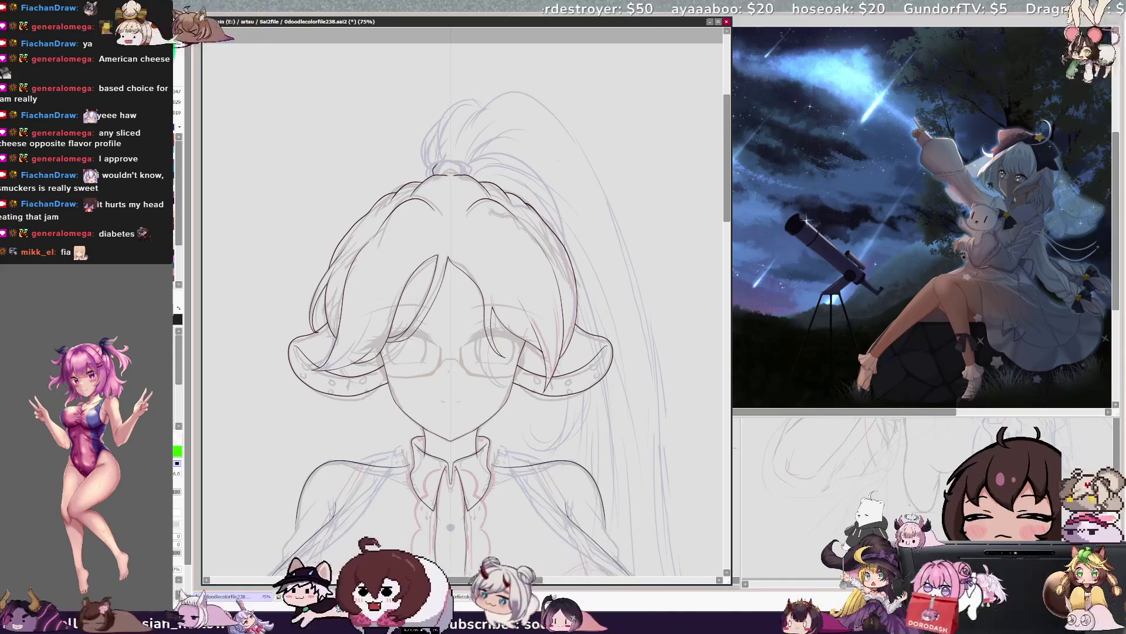
Step: Ink a stroke along the top of the hair bun, then zoom out to the whole figure
drag(939, 469, 947, 452)
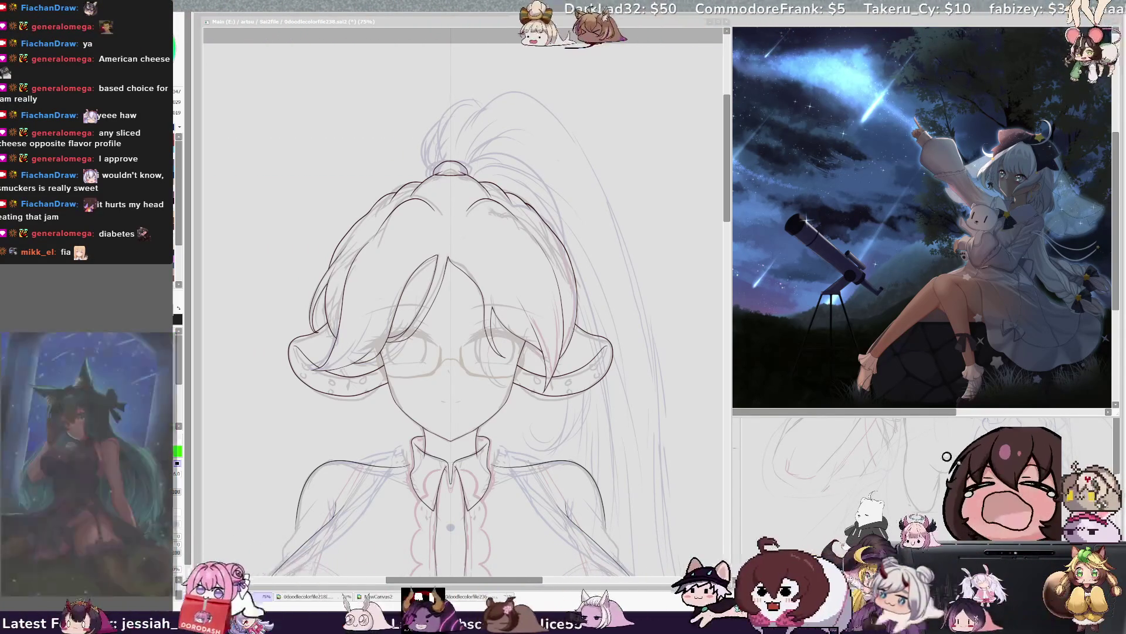
key(ctrl+minus)
key(ctrl+minus)
key(ctrl+minus)
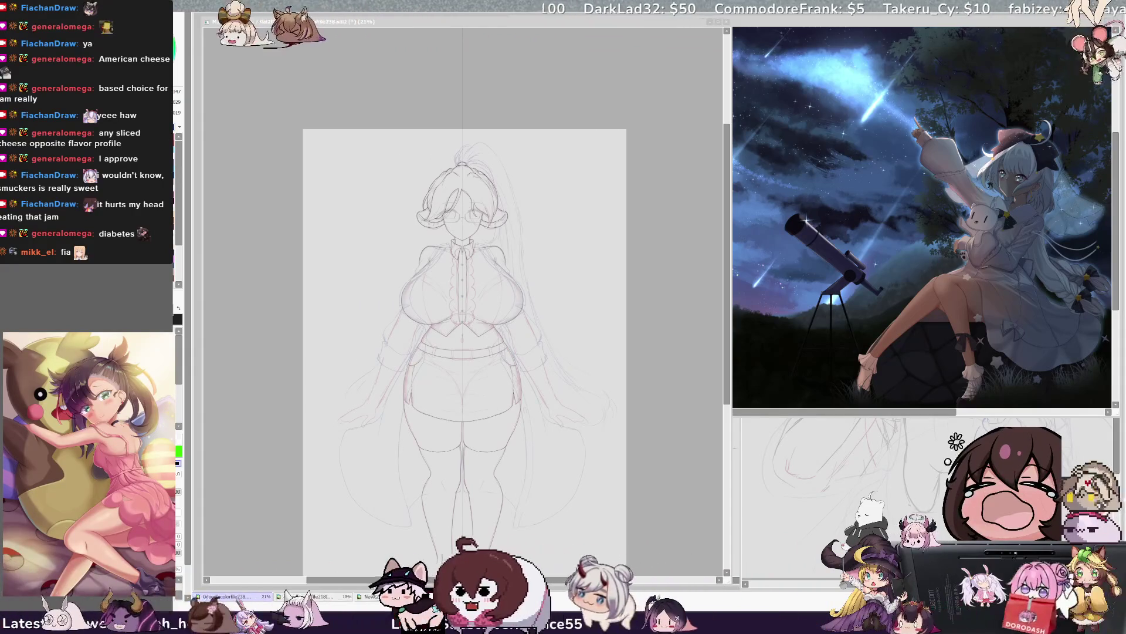
Step: Zoom to 75%, pan up to the head, and rotate the view about 110° so it lies sideways
key(alt+Tab)
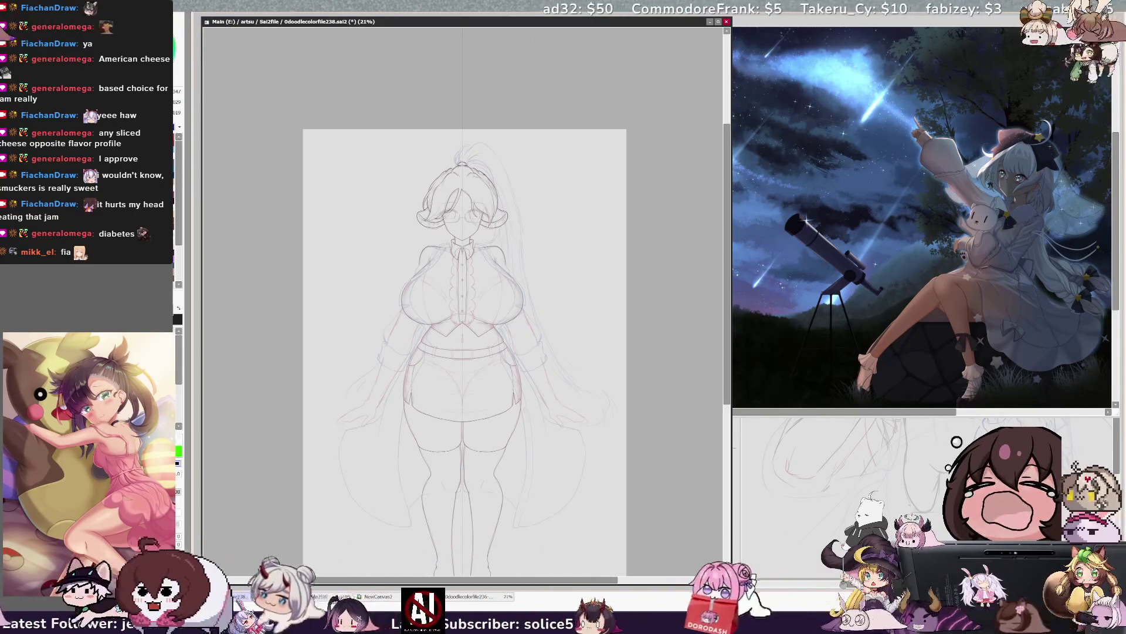
mouse_move(727, 297)
mouse_down()
mouse_move(728, 338)
mouse_move(731, 323)
mouse_up()
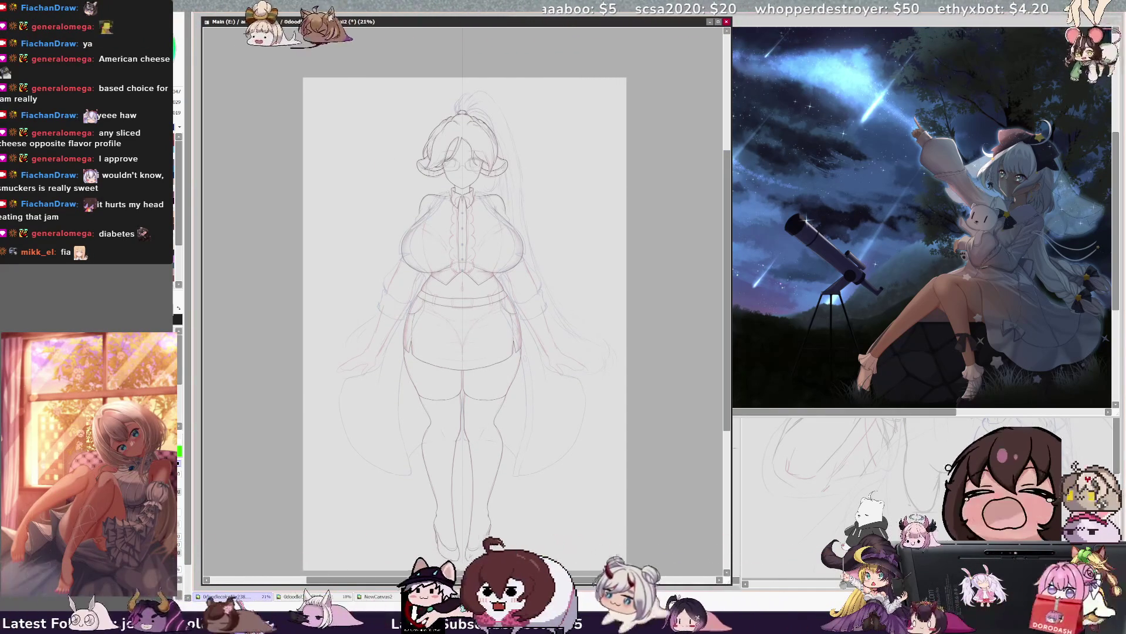
drag(728, 274, 728, 249)
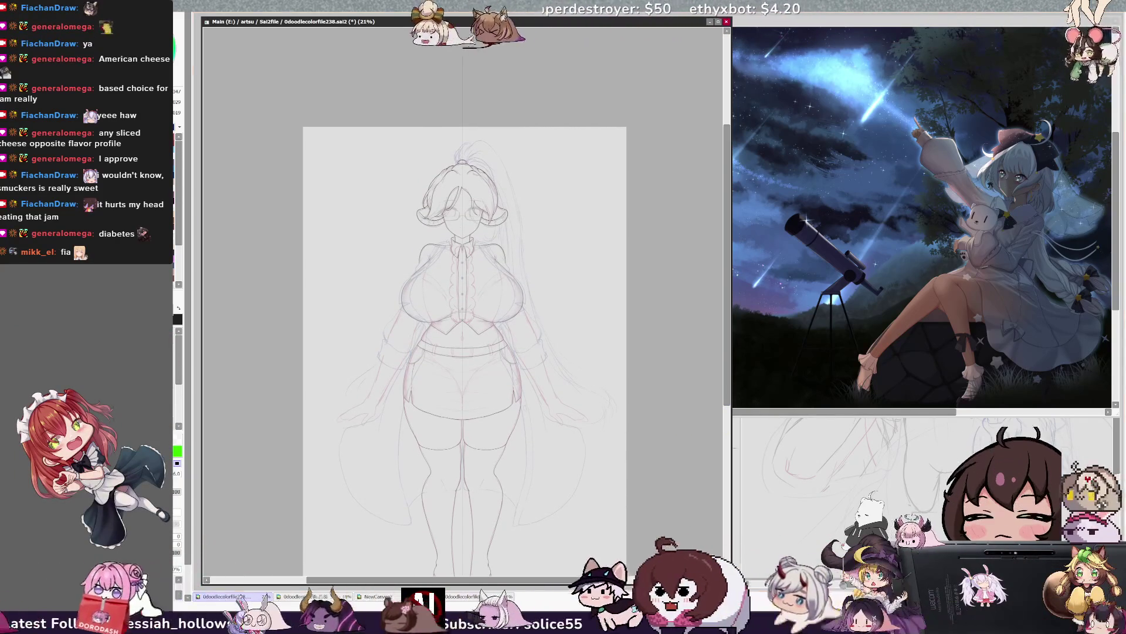
scroll(462, 293, up, 5)
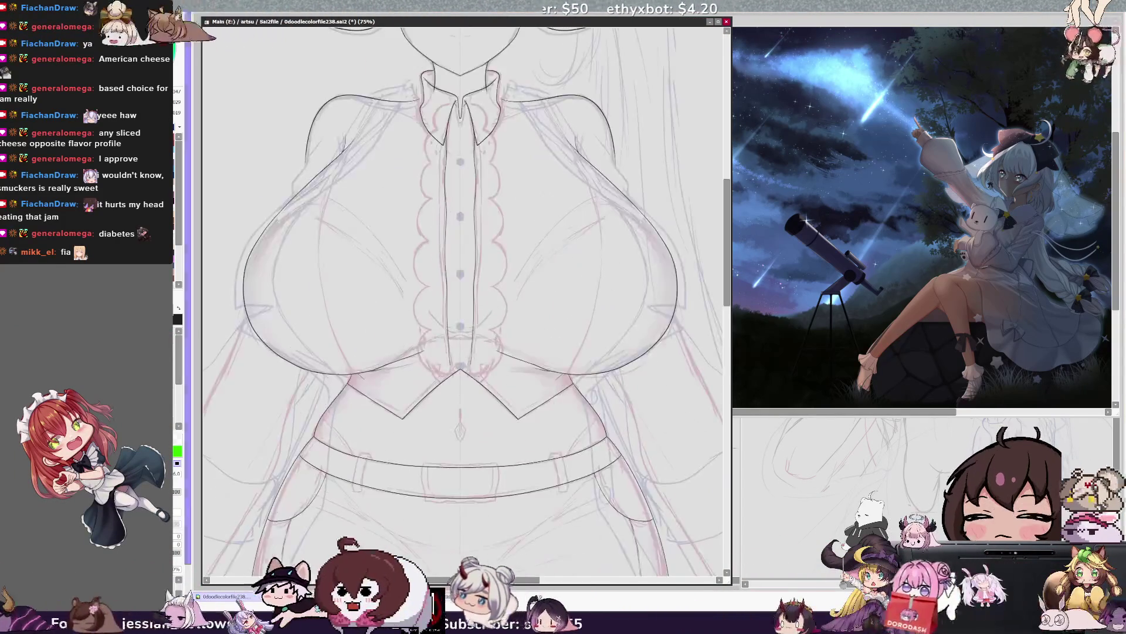
scroll(462, 299, up, 10)
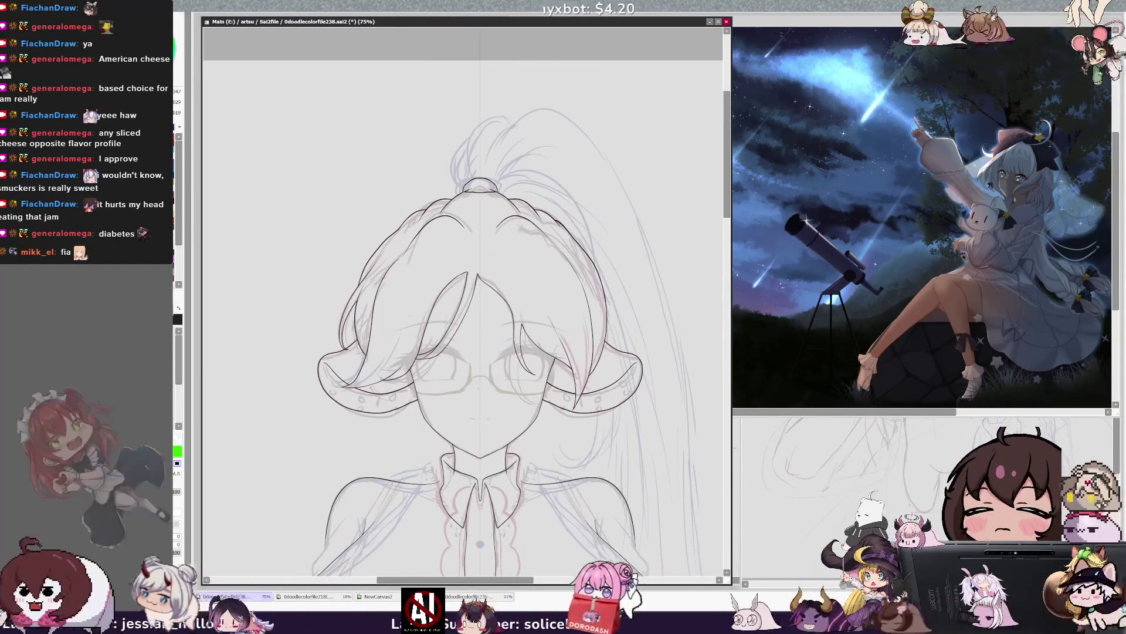
key(Delete)
key(Delete)
key(Delete)
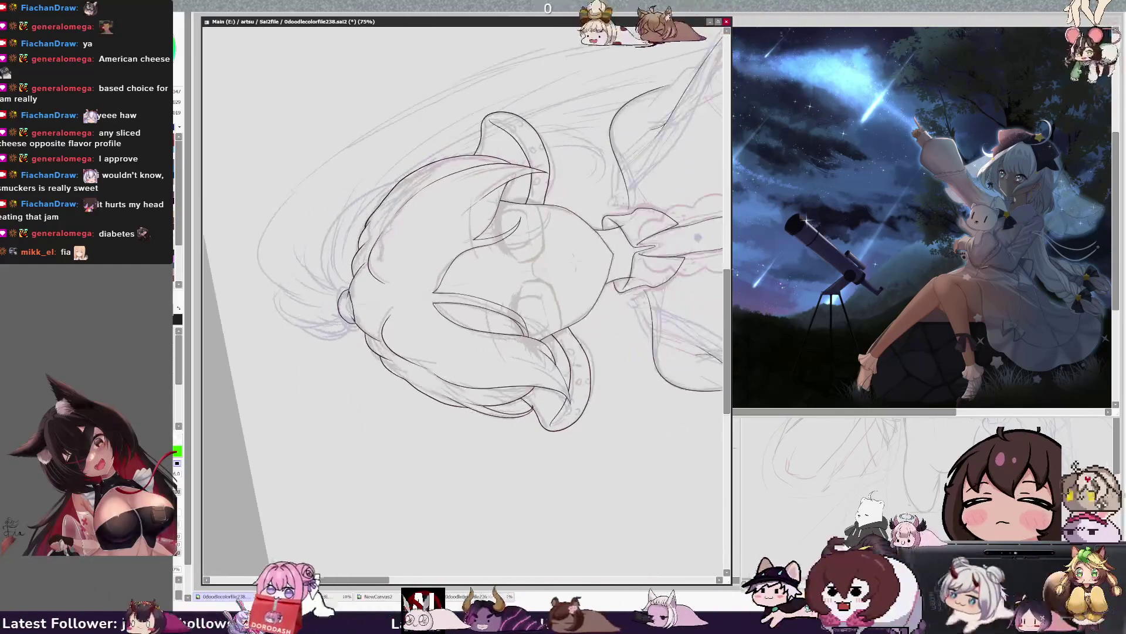
Step: At 100%, trace the hair's outer contour and bangs in black, then zoom out to 50%
scroll(466, 303, up, 1)
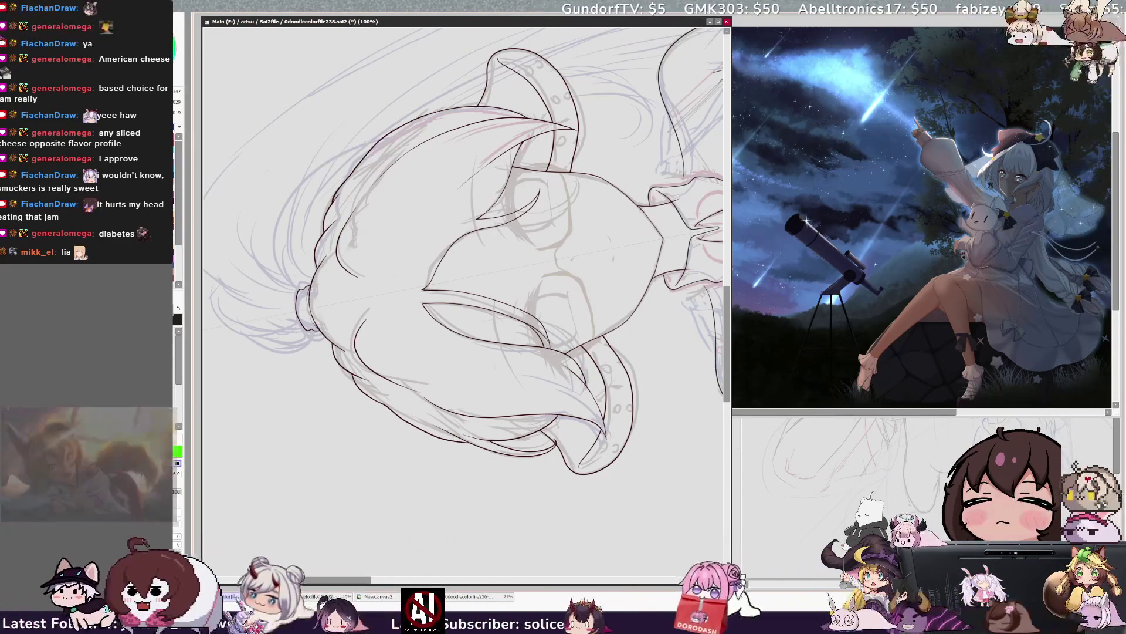
key(e)
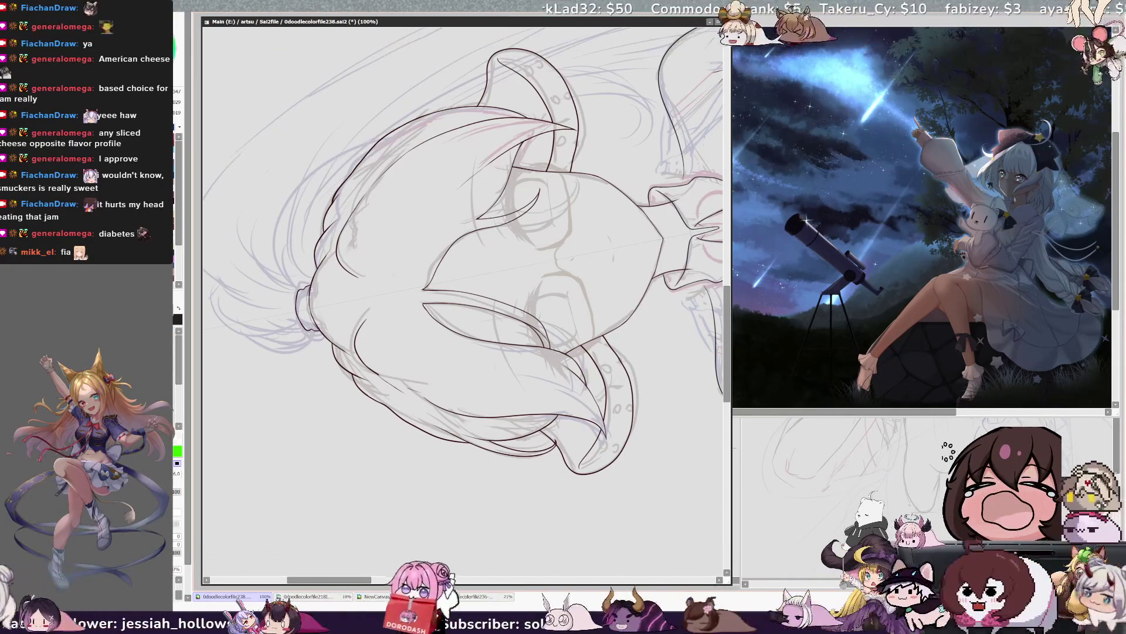
key(ctrl+minus)
key(ctrl+minus)
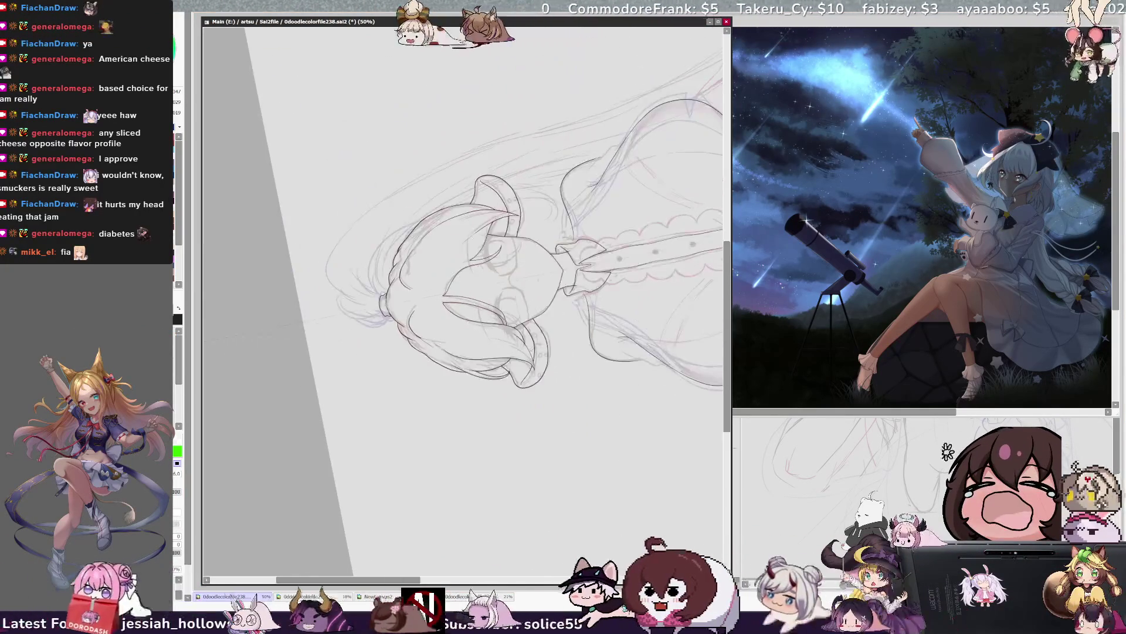
Step: Reset the rotation upright, pan down to the blouse, swap the colour and zoom to 150%
key(Delete)
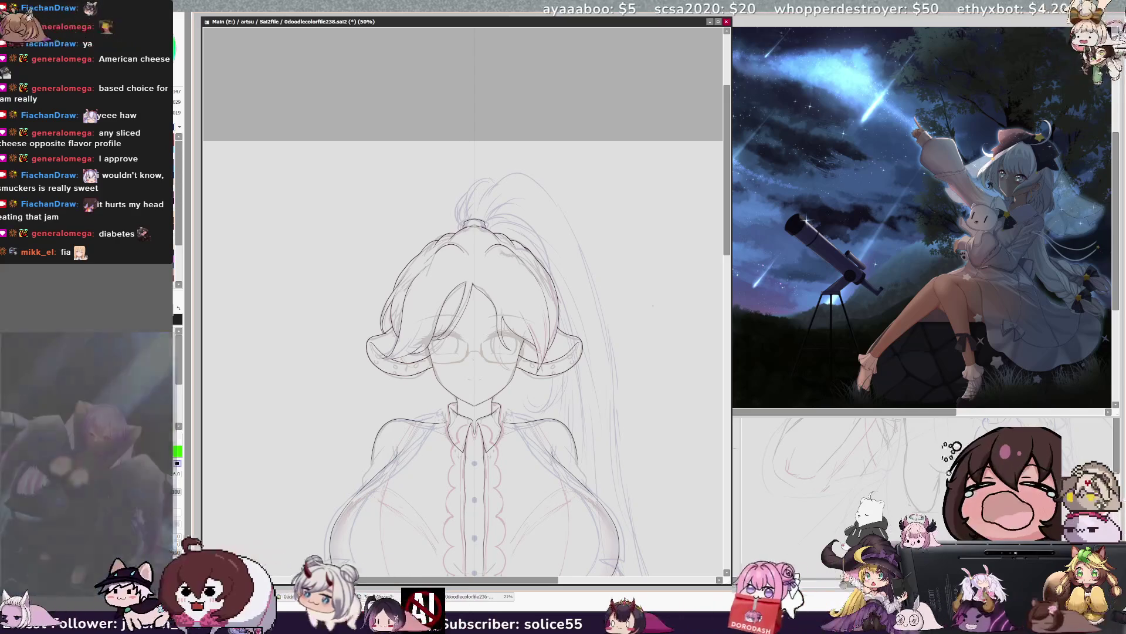
drag(726, 245, 728, 264)
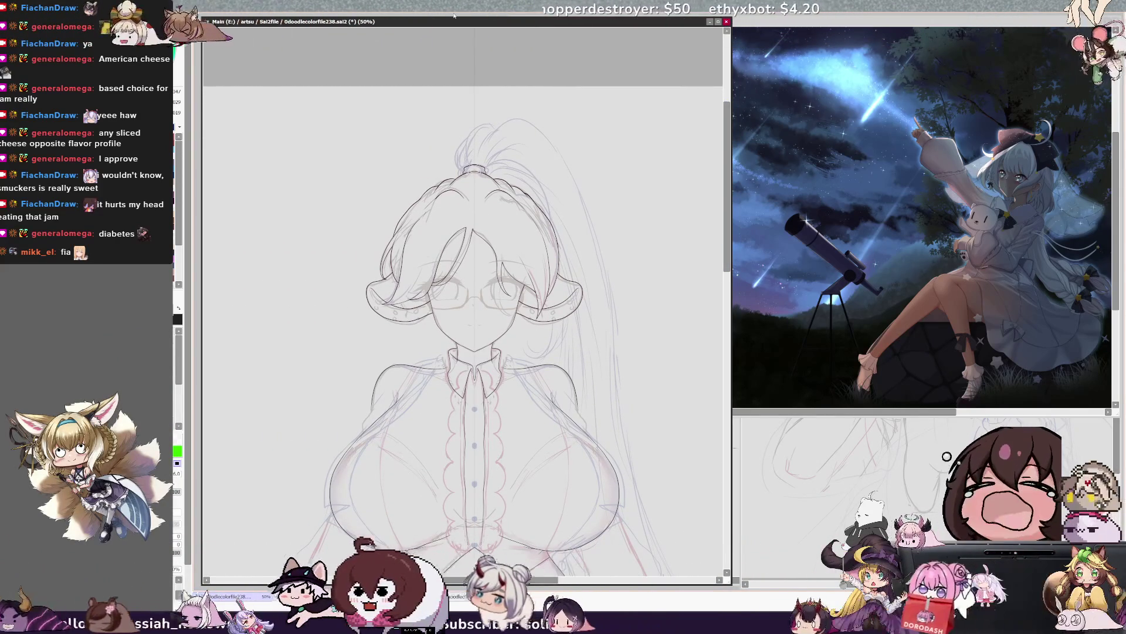
drag(728, 262, 732, 286)
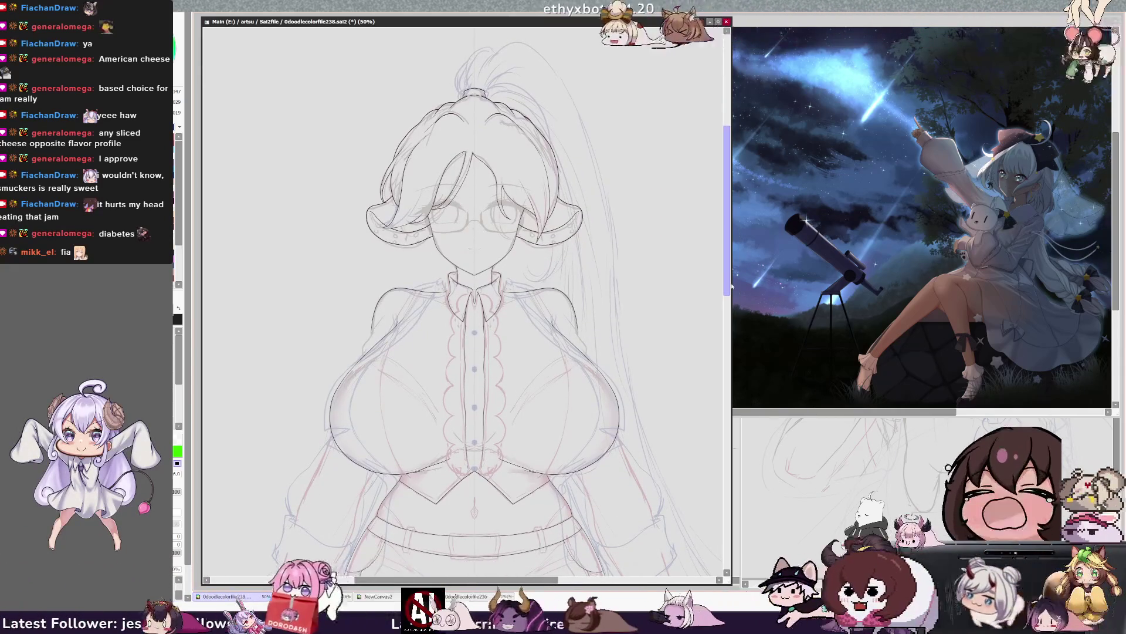
drag(731, 285, 739, 308)
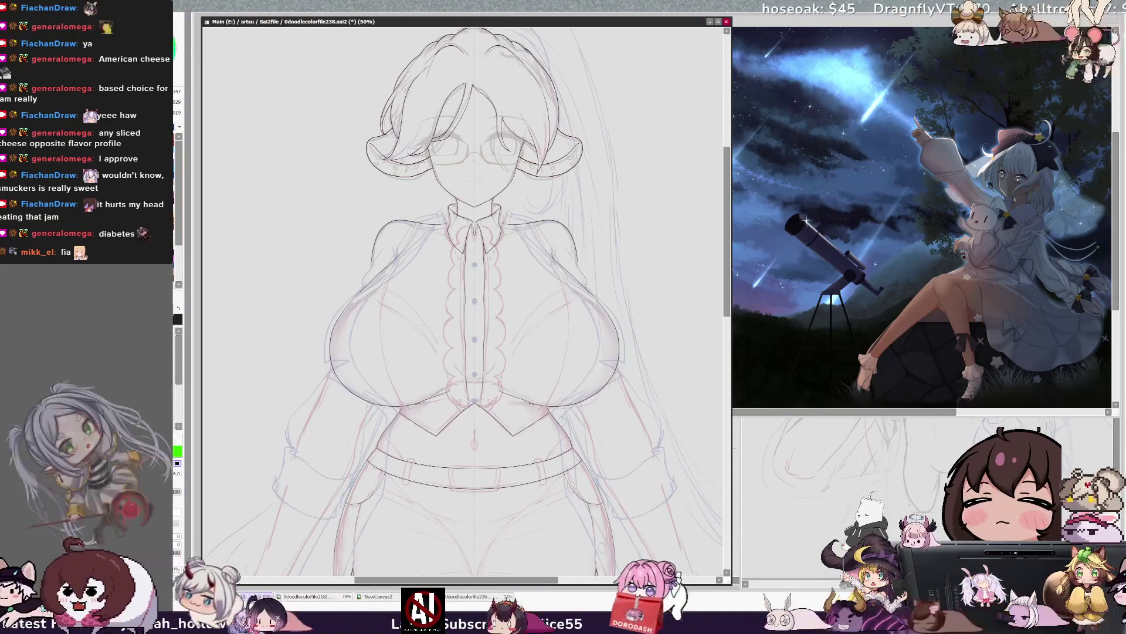
key(x)
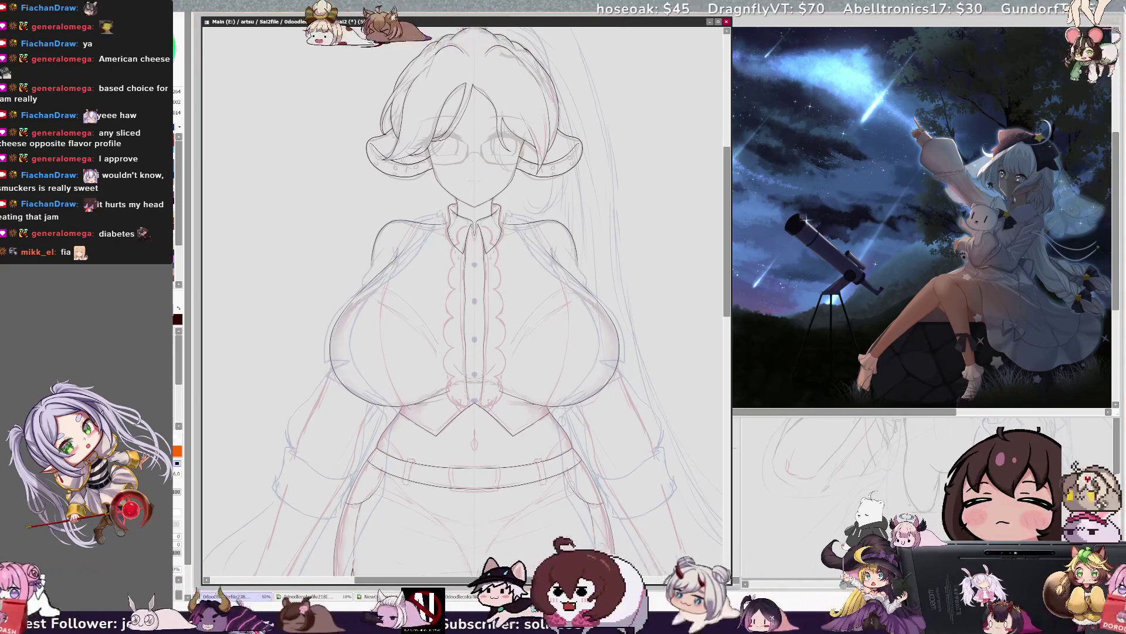
key(ctrl+plus)
key(ctrl+plus)
key(ctrl+plus)
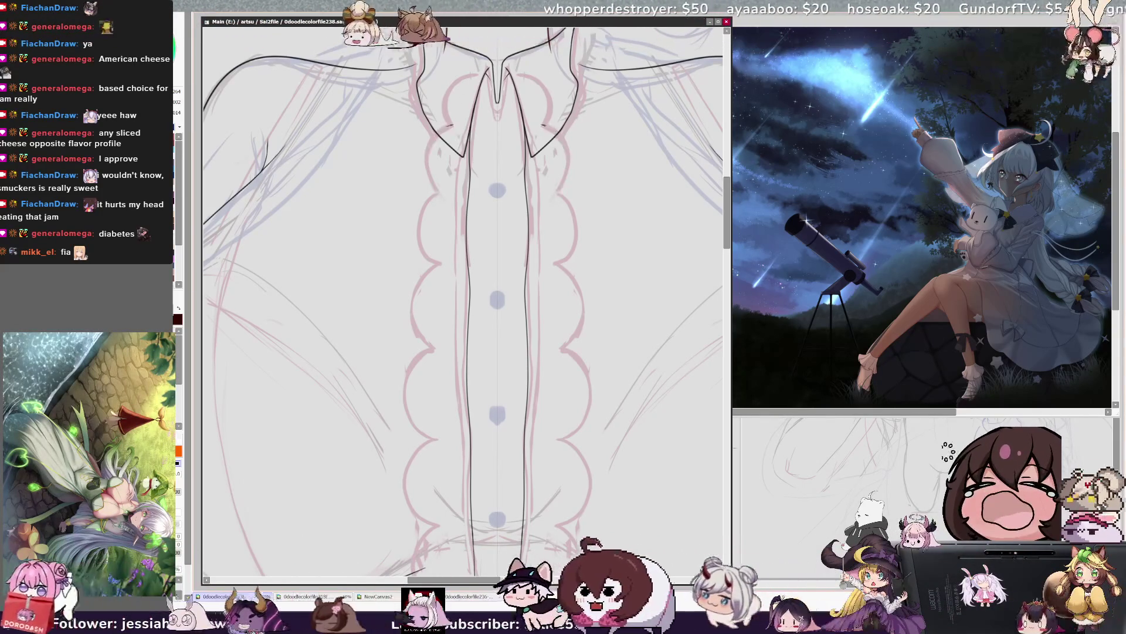
Step: Ink mirrored scalloped ruffle edges down both sides of the button placket
drag(558, 191, 554, 263)
mouse_move(437, 195)
mouse_down()
mouse_move(418, 229)
mouse_move(441, 264)
mouse_up()
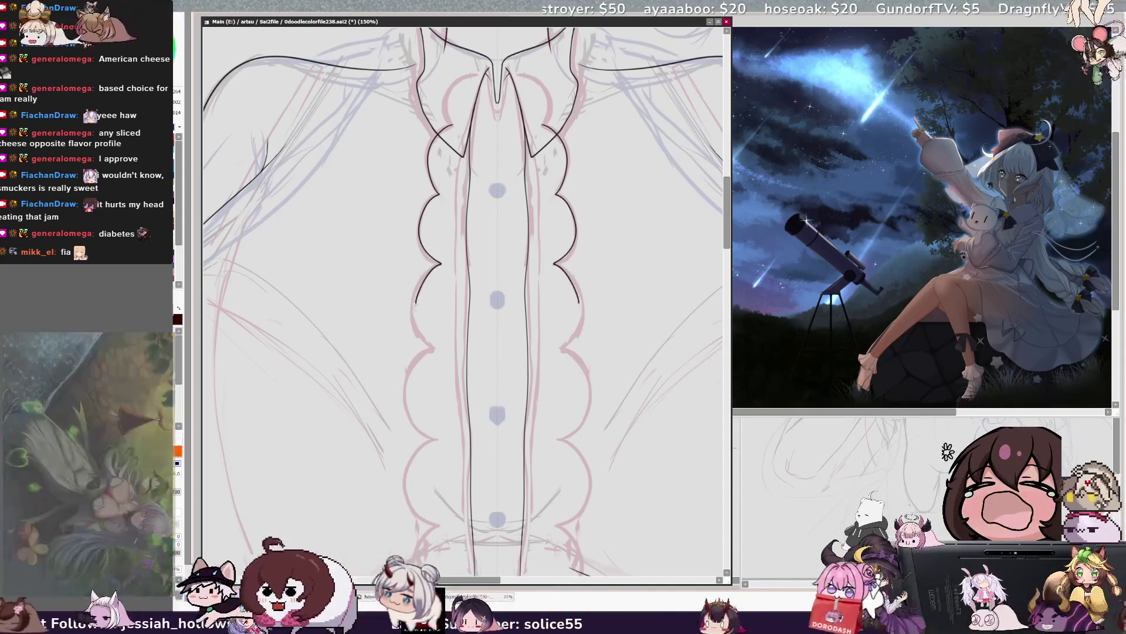
drag(555, 264, 572, 413)
mouse_move(441, 264)
mouse_down()
mouse_move(411, 393)
mouse_move(427, 414)
mouse_up()
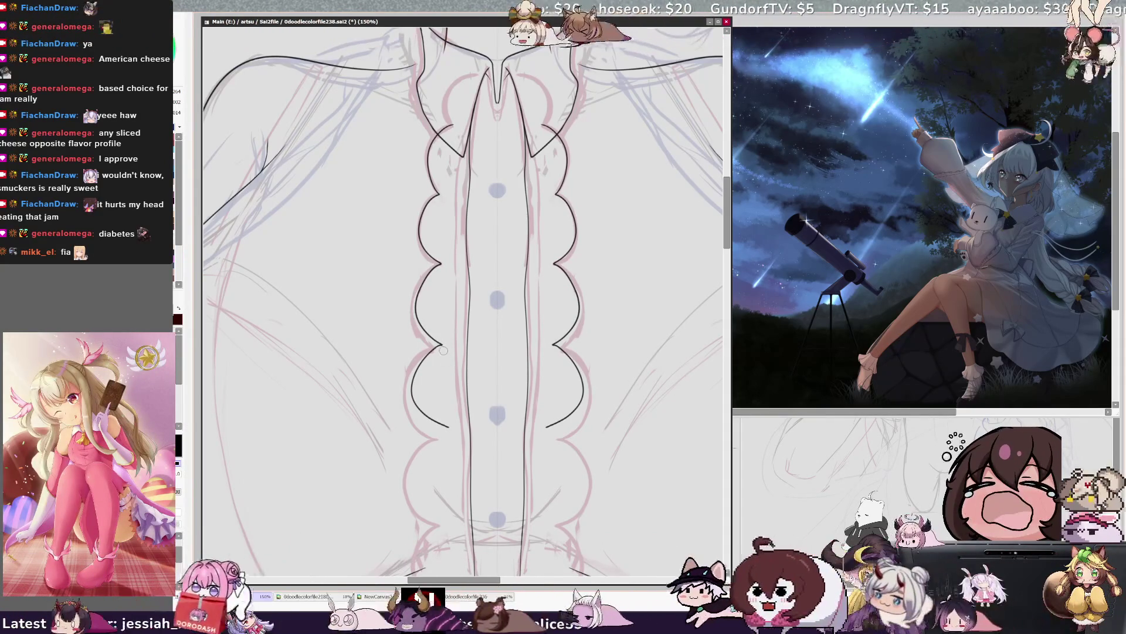
drag(448, 427, 405, 493)
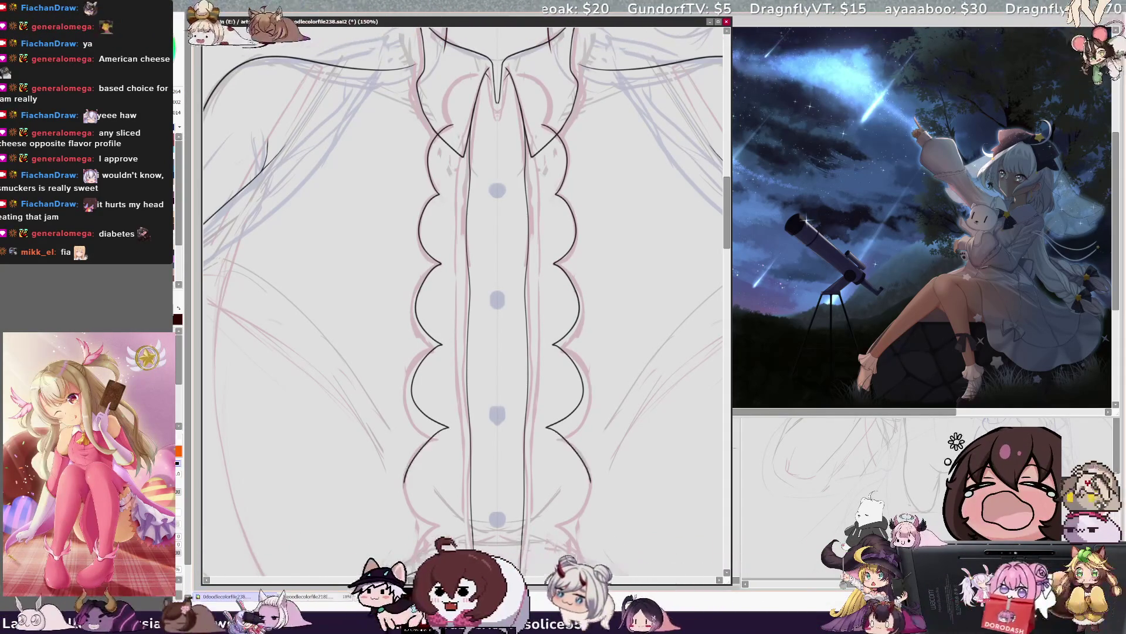
drag(545, 427, 590, 496)
scroll(452, 390, down, 1)
Step: Undo and redraw the lowest scallops, finishing both edges down to the placket's end
key(ctrl+z)
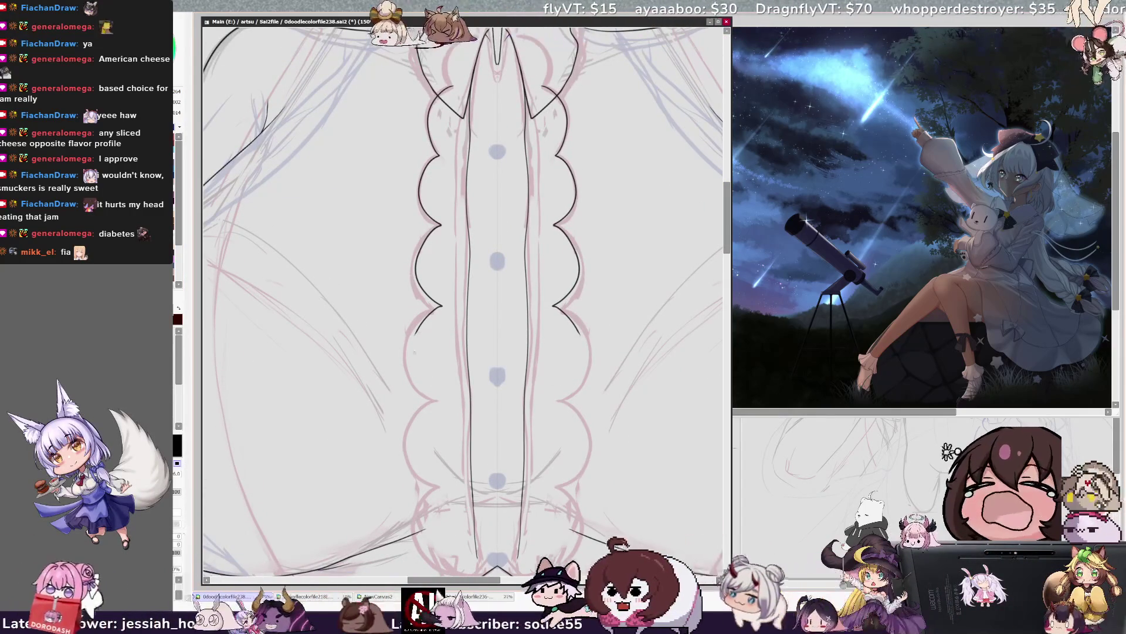
mouse_move(411, 345)
mouse_down()
mouse_move(418, 384)
mouse_move(434, 396)
mouse_up()
key(ctrl+z)
key(ctrl+z)
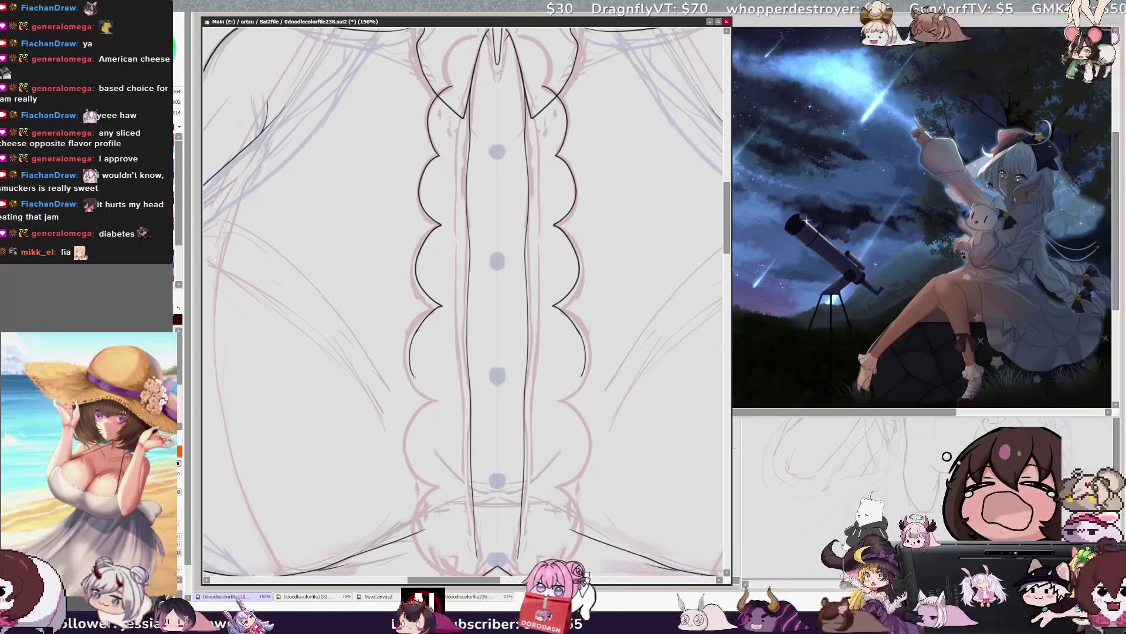
key(ctrl+z)
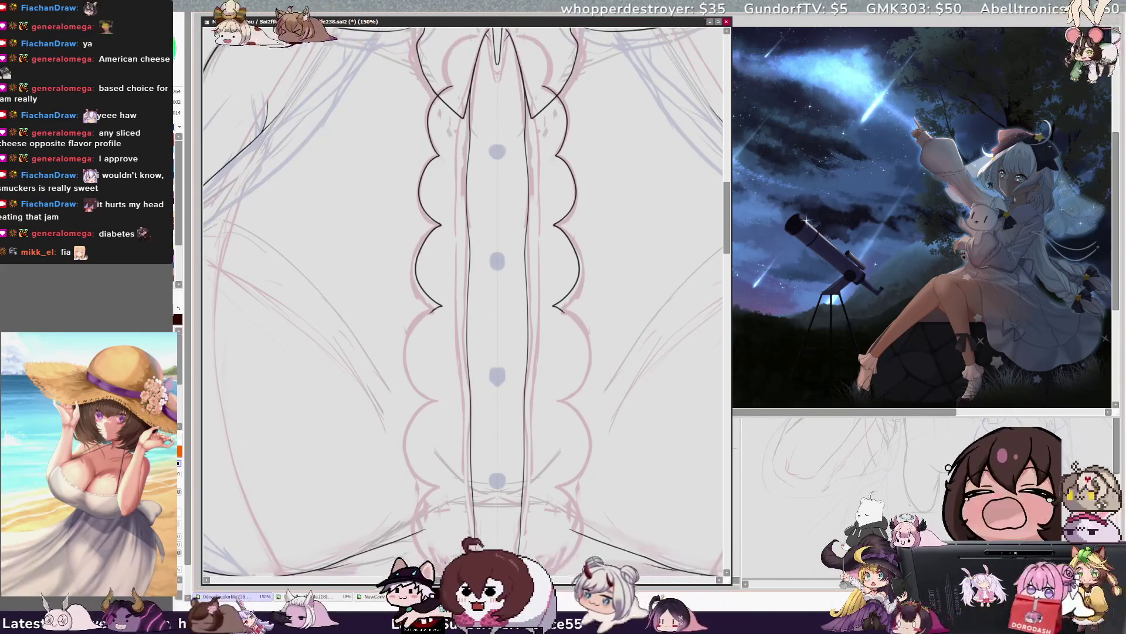
drag(437, 309, 425, 393)
key(ctrl+z)
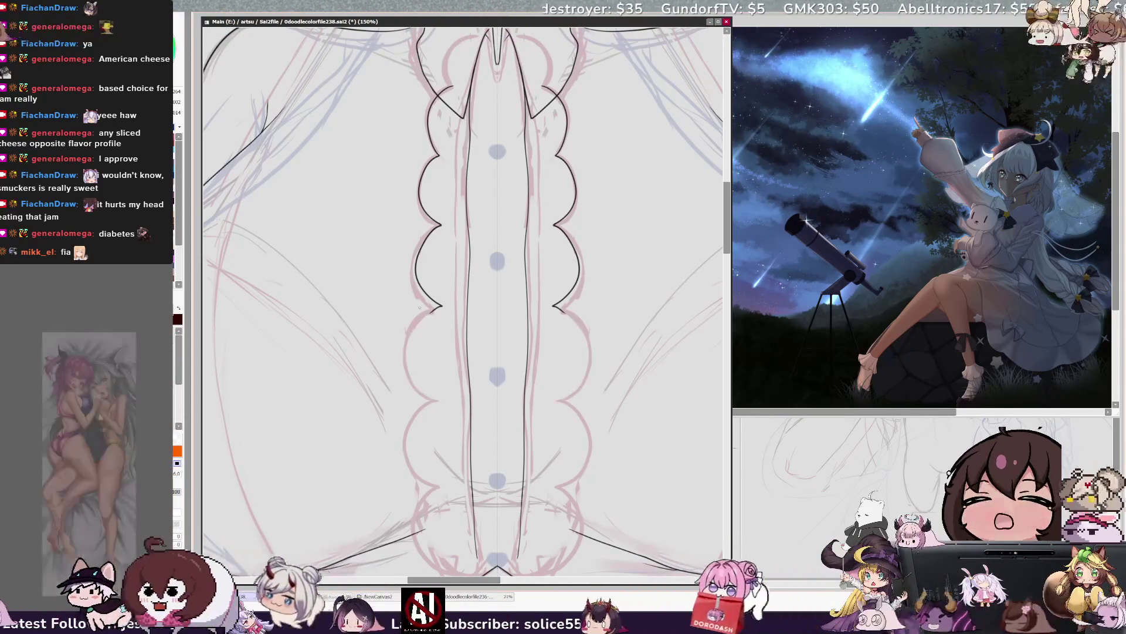
key(e)
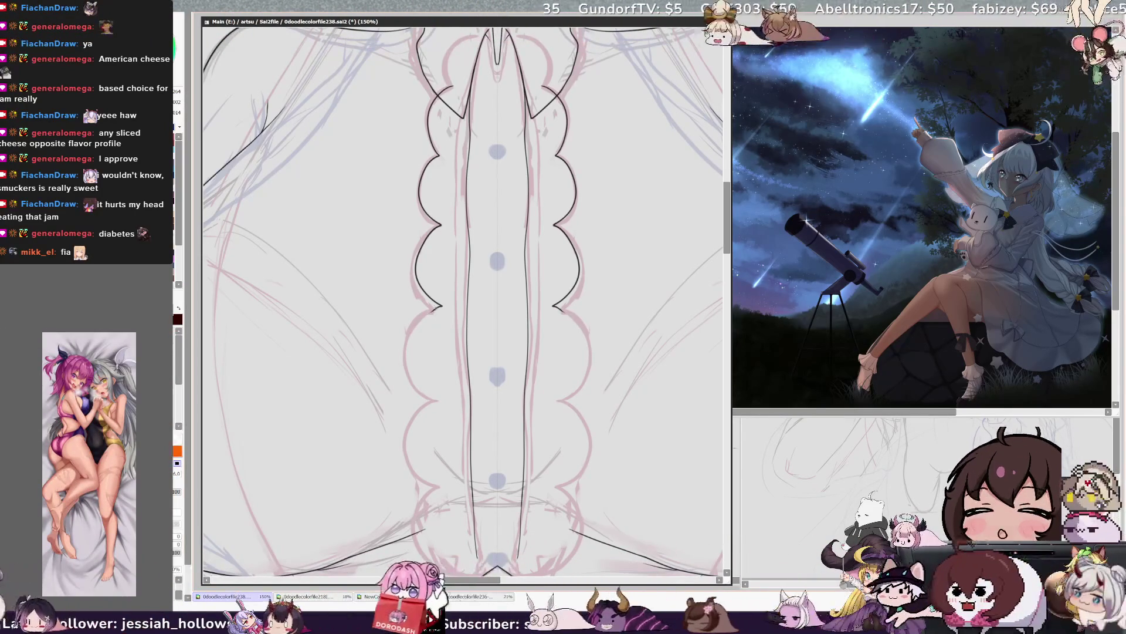
mouse_move(440, 401)
mouse_down()
mouse_move(409, 433)
mouse_move(446, 491)
mouse_move(446, 571)
mouse_up()
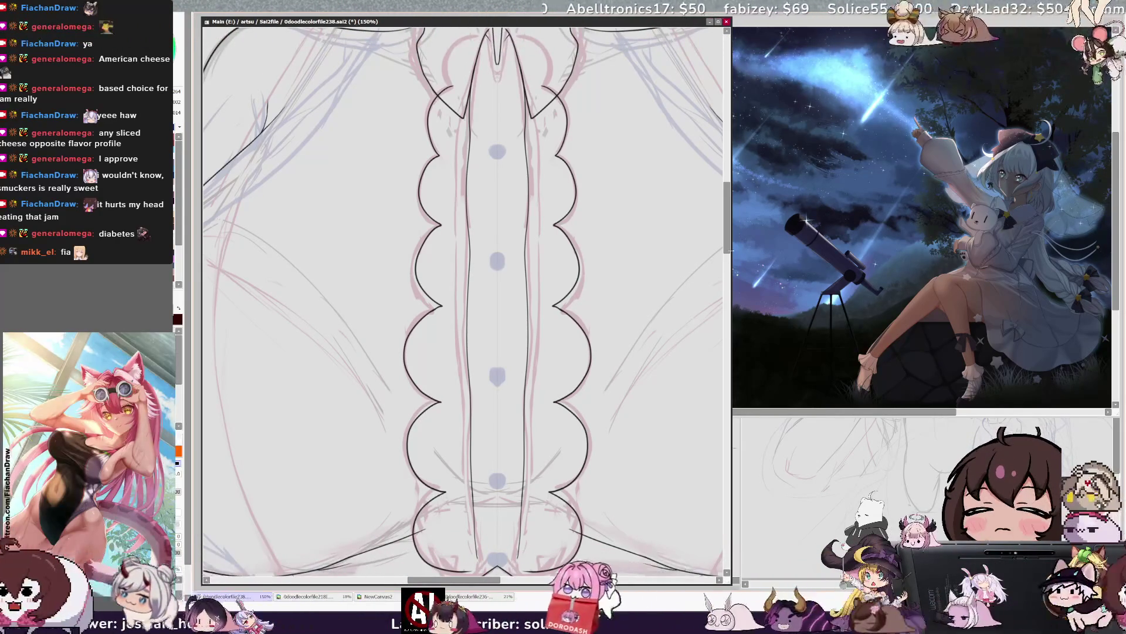
Step: Draw the lower ruffle lobes, redraw them as larger curves, and add a stroke at the V point
scroll(463, 293, down, 5)
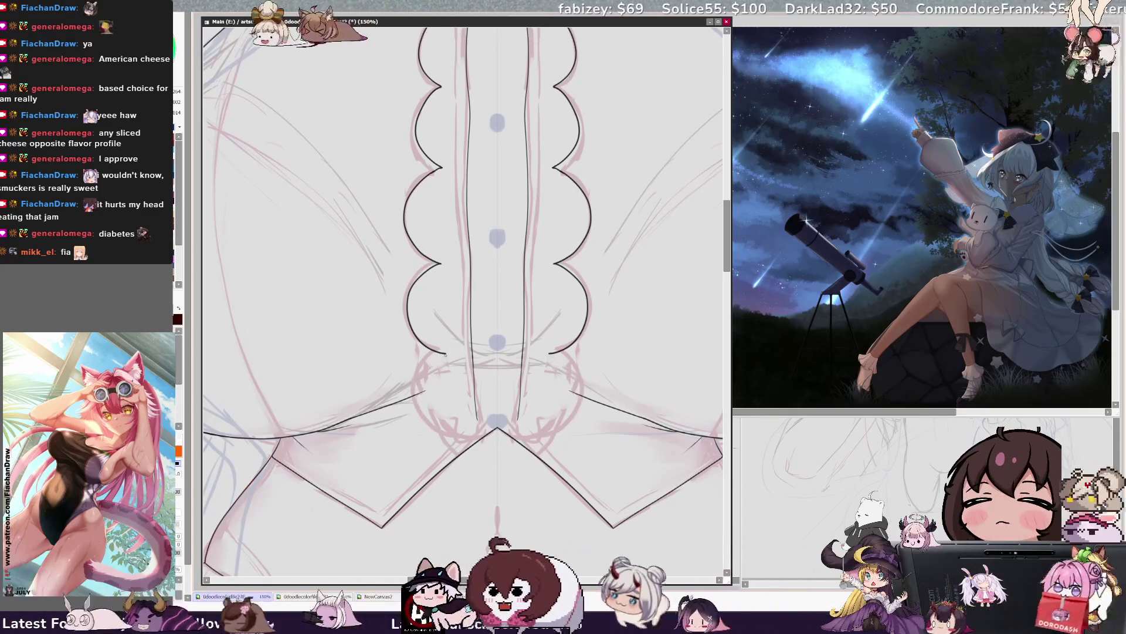
drag(447, 354, 434, 365)
drag(560, 362, 572, 404)
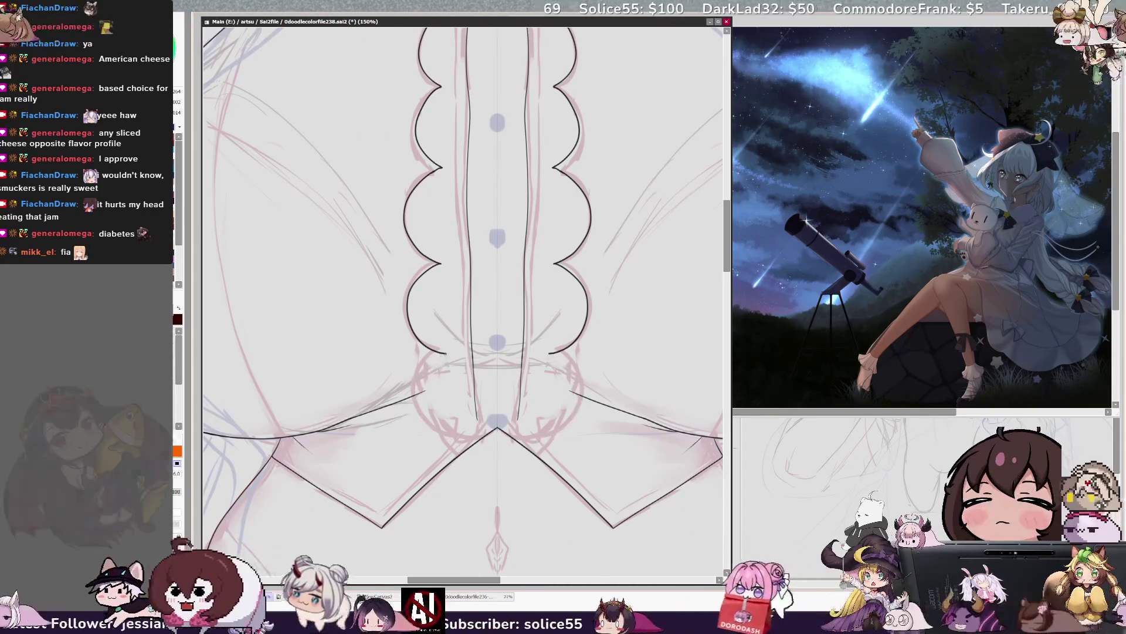
drag(435, 359, 420, 399)
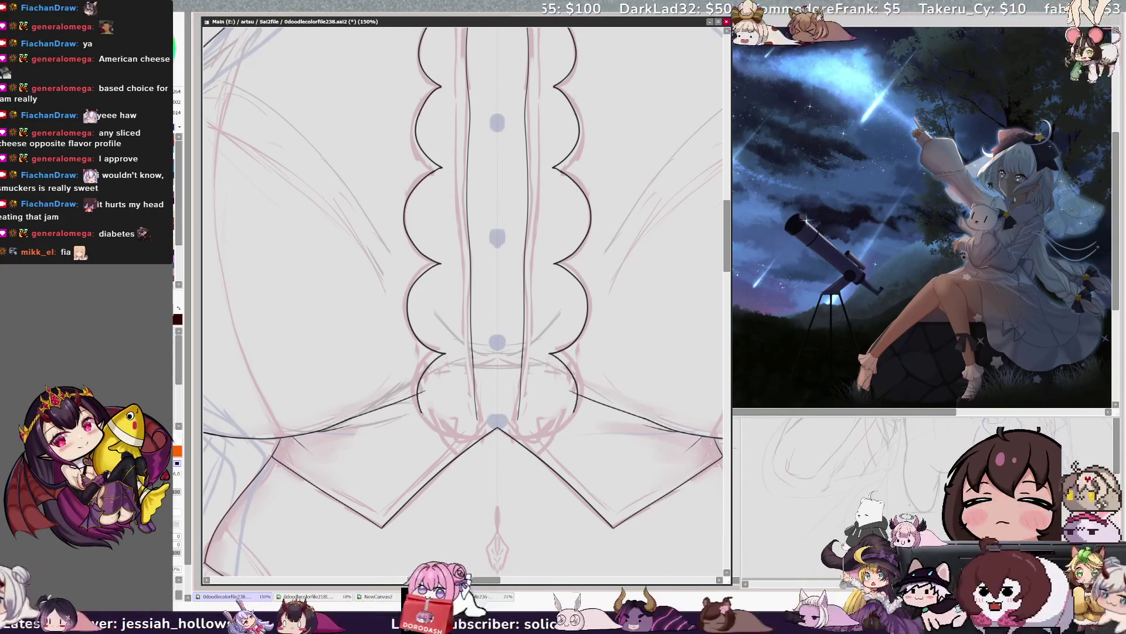
key(ctrl+z)
mouse_move(446, 353)
mouse_down()
mouse_move(420, 381)
mouse_move(427, 427)
mouse_move(462, 439)
mouse_up()
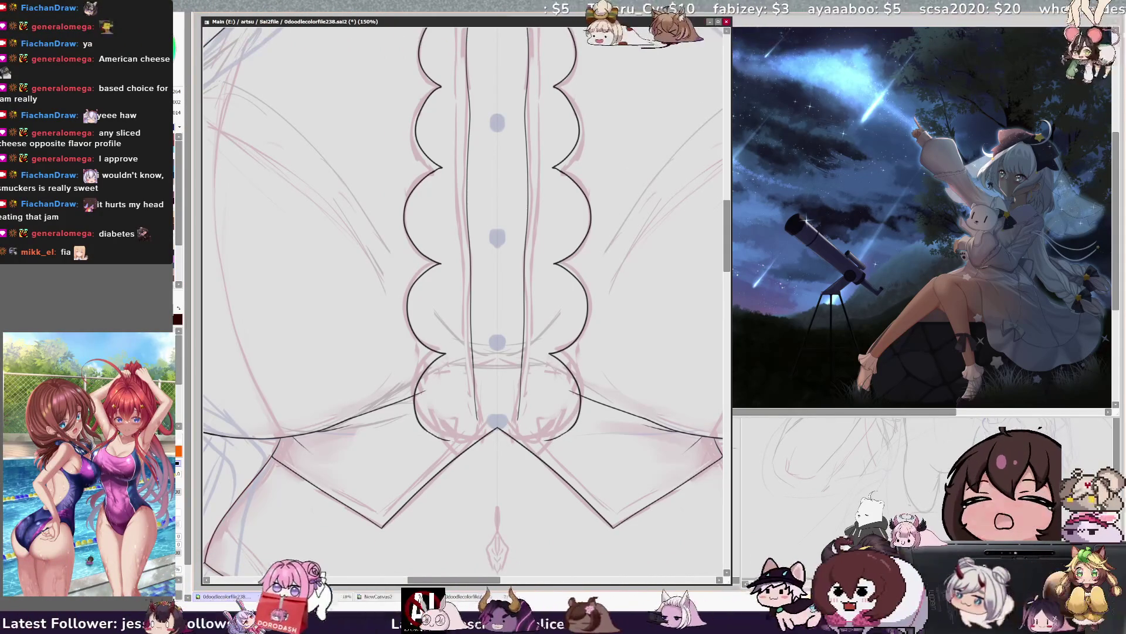
key(ctrl+z)
key(ctrl+z)
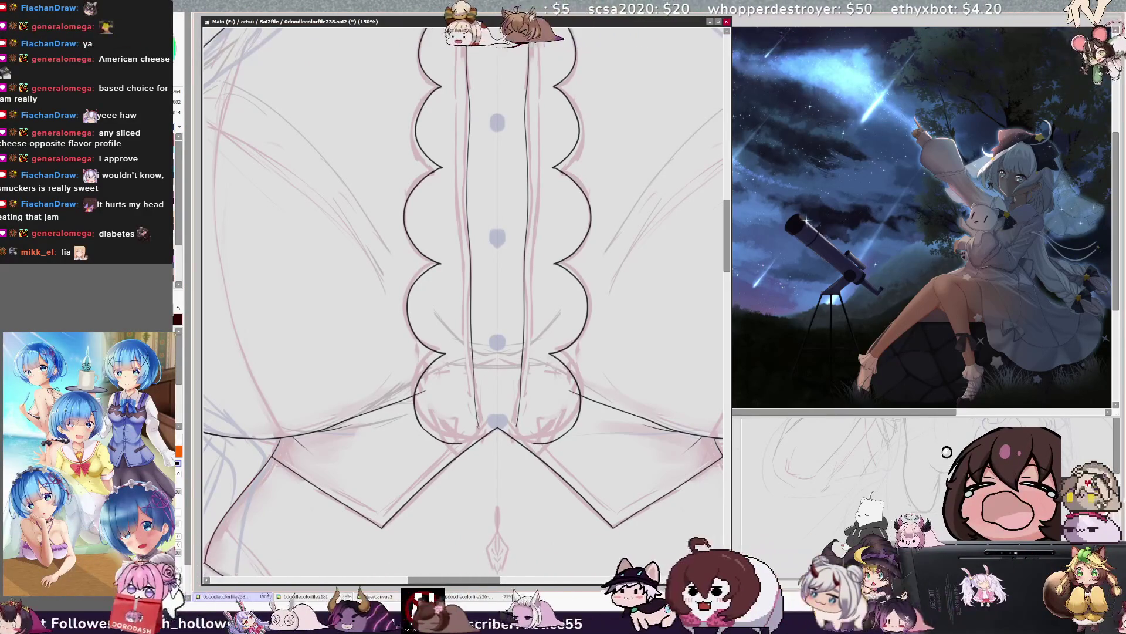
drag(476, 437, 496, 423)
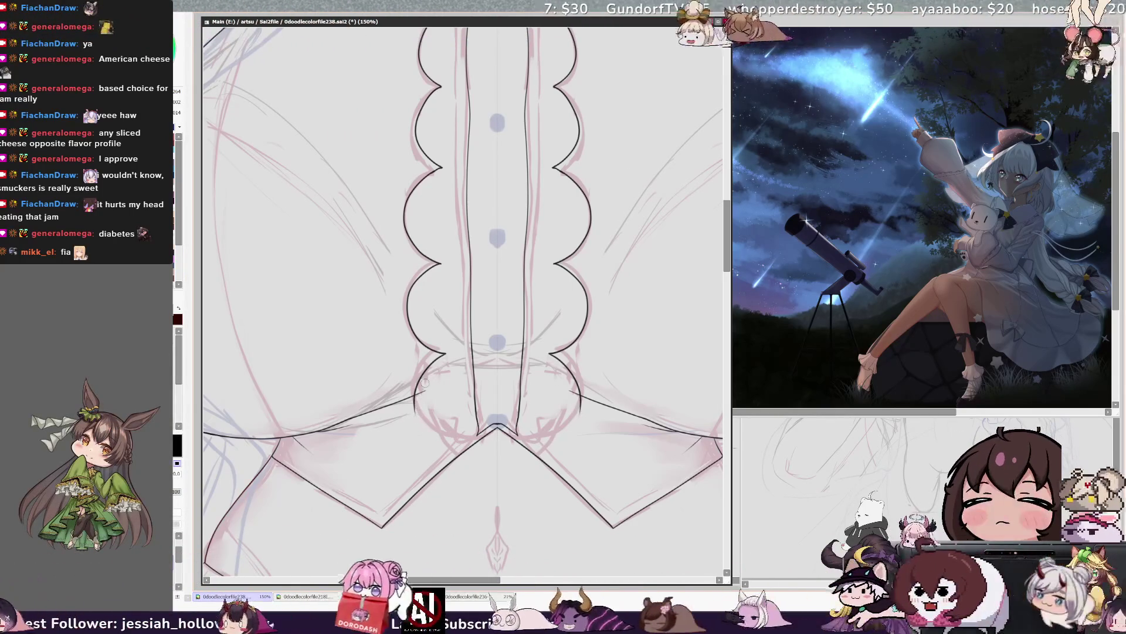
Step: Draw the closing curves under both lobes above the V point, then zoom out to 33.3%
drag(415, 399, 476, 435)
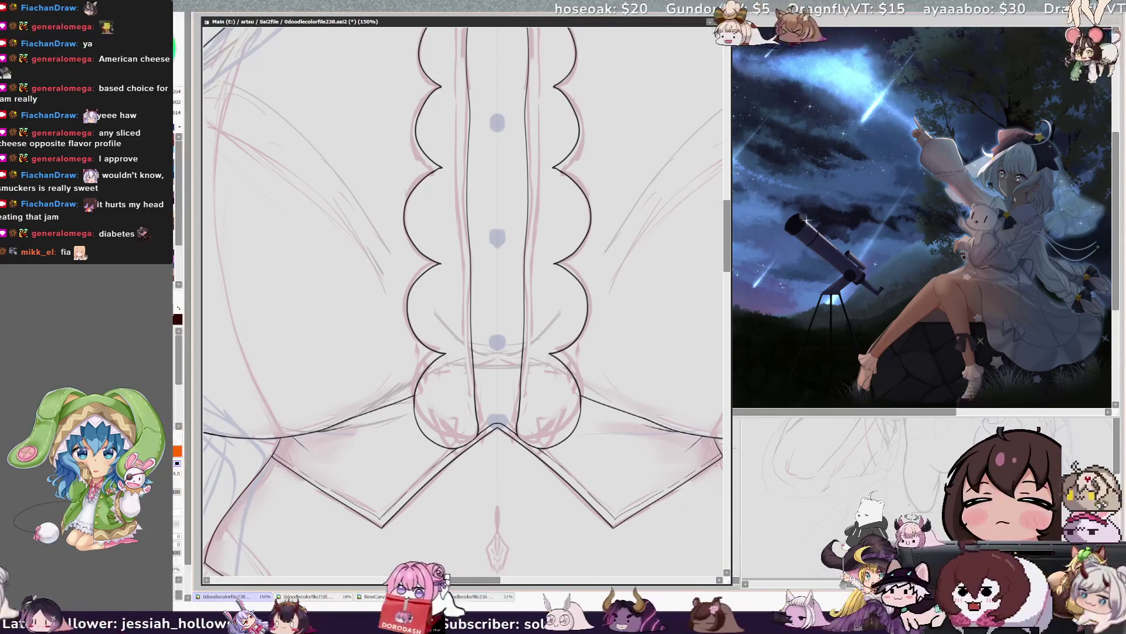
key(ctrl+minus)
key(ctrl+minus)
key(ctrl+minus)
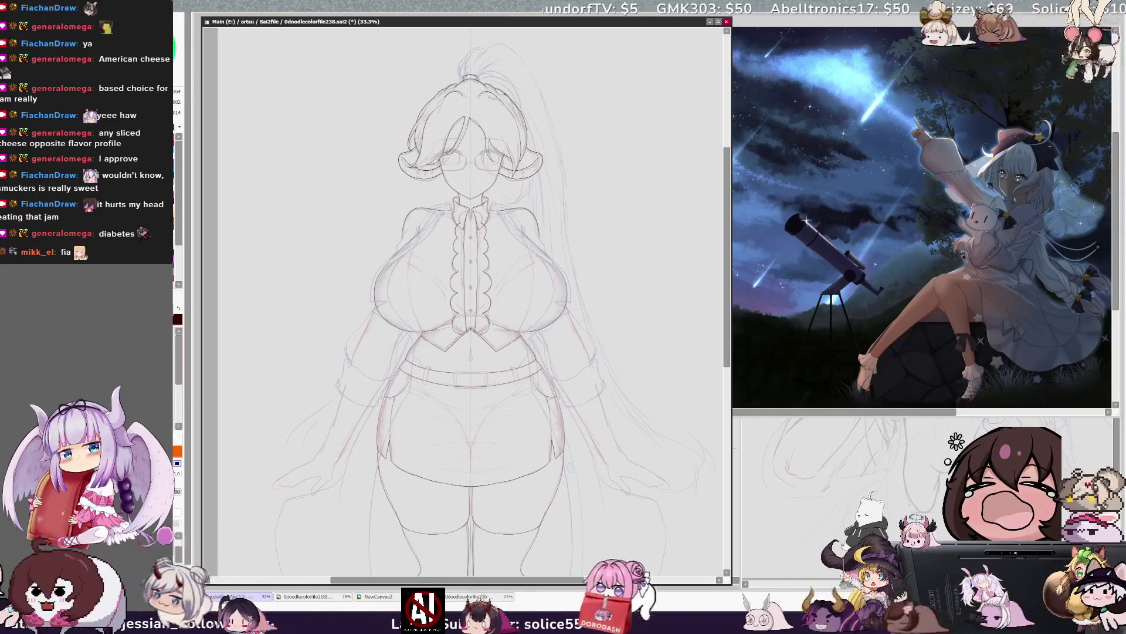
Step: Refocus the canvas, adjust the brush size and zoom in on the shirt buttons
click(479, 82)
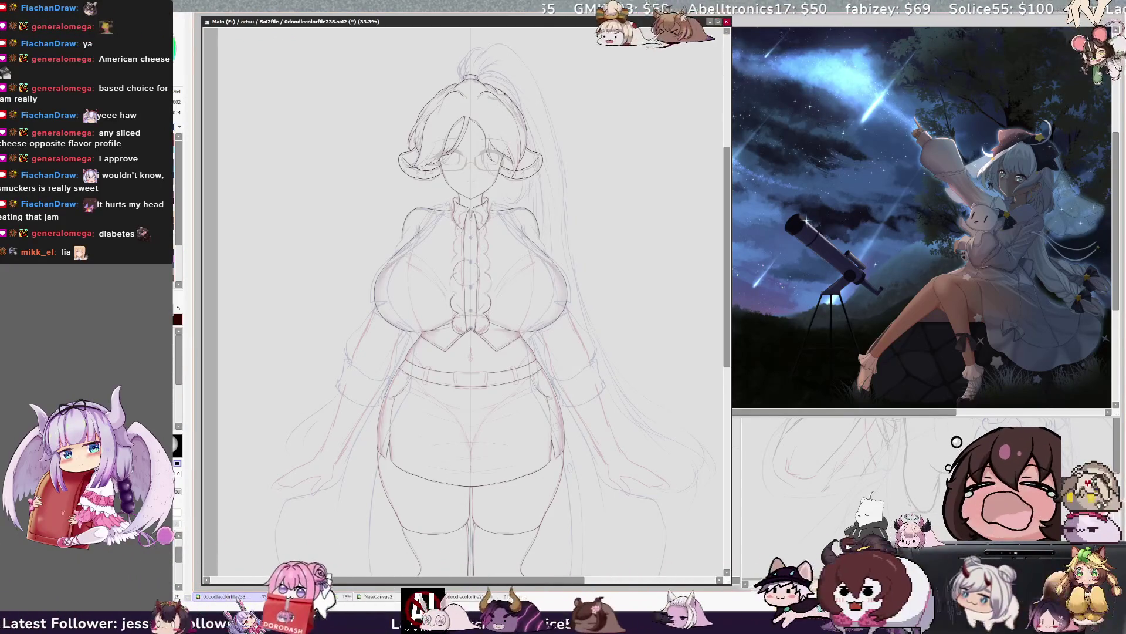
key(bracketright)
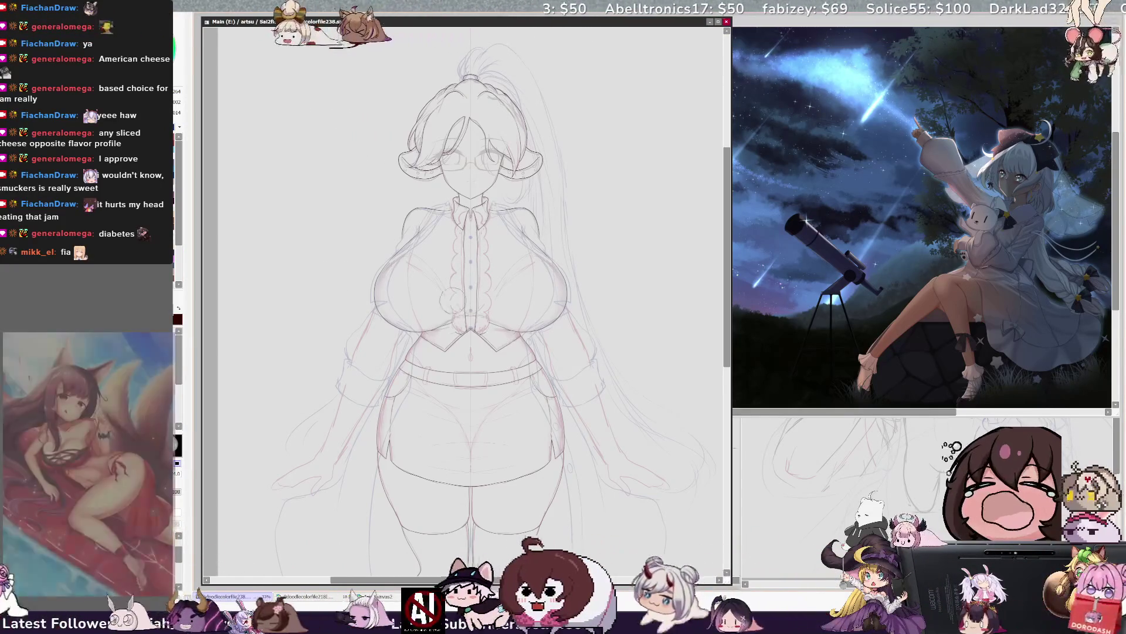
key(ctrl+plus)
key(ctrl+plus)
key(ctrl+plus)
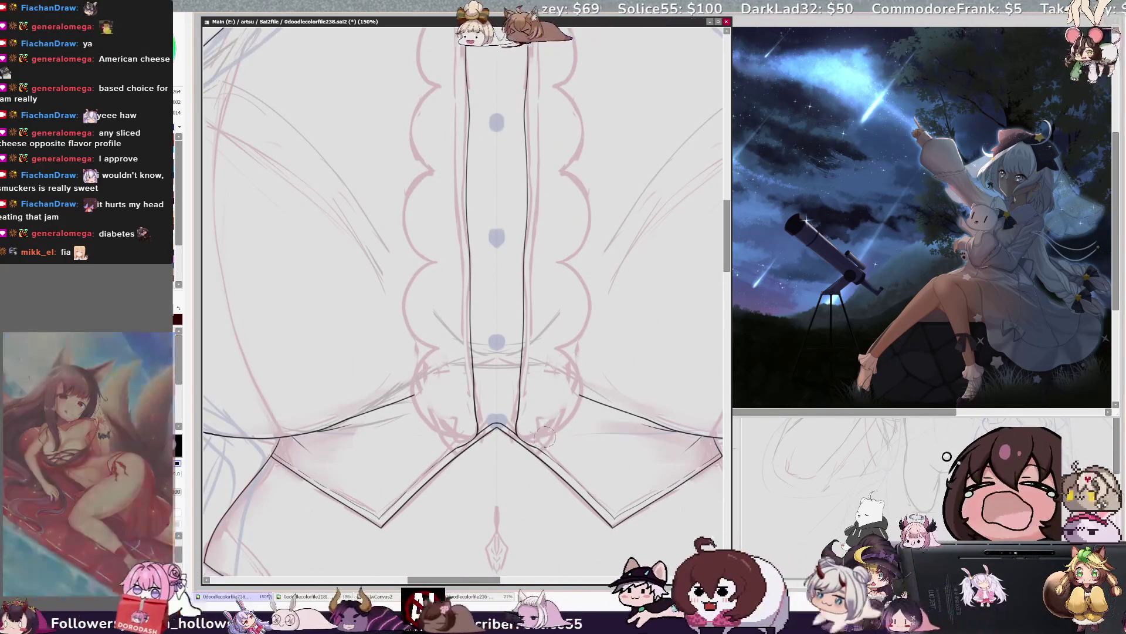
Step: Zoom out from 150% to 75% so the face, collar and chest lineart show together
key(ctrl+minus)
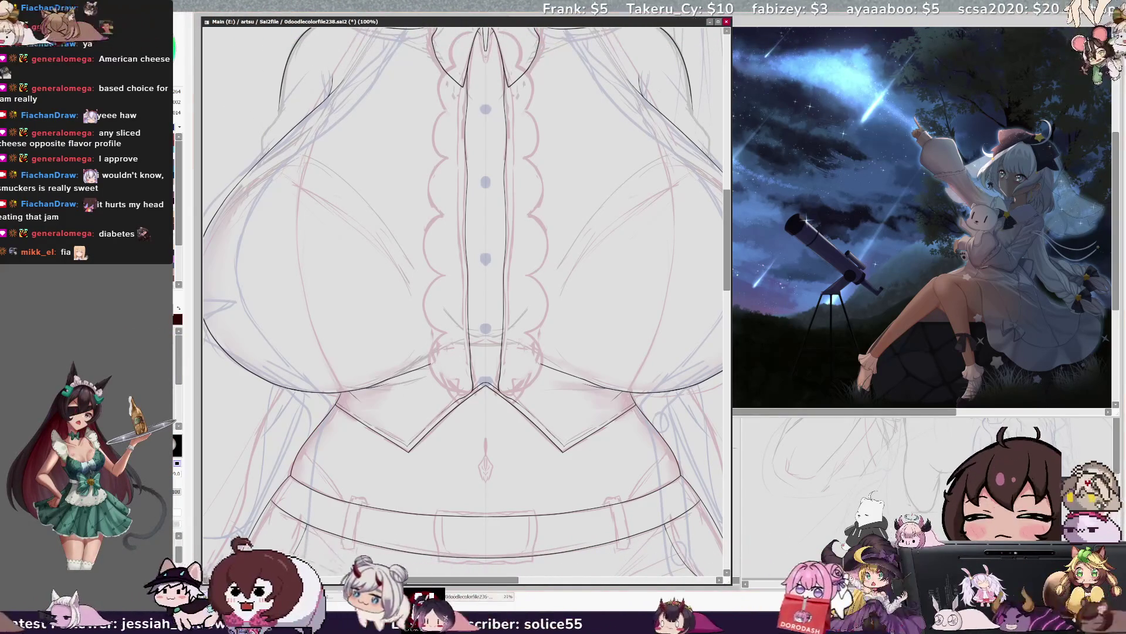
key(minus)
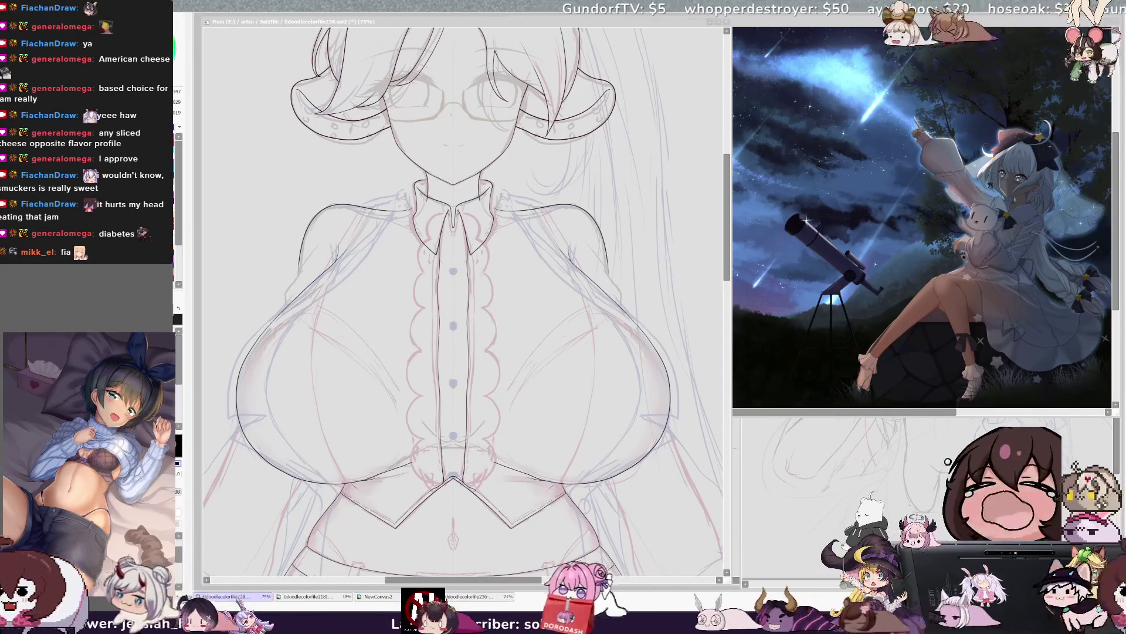
Step: Centre the chest, try and undo a shirt centre-line, then ink a faint stroke under the right breast
drag(280, 293, 304, 292)
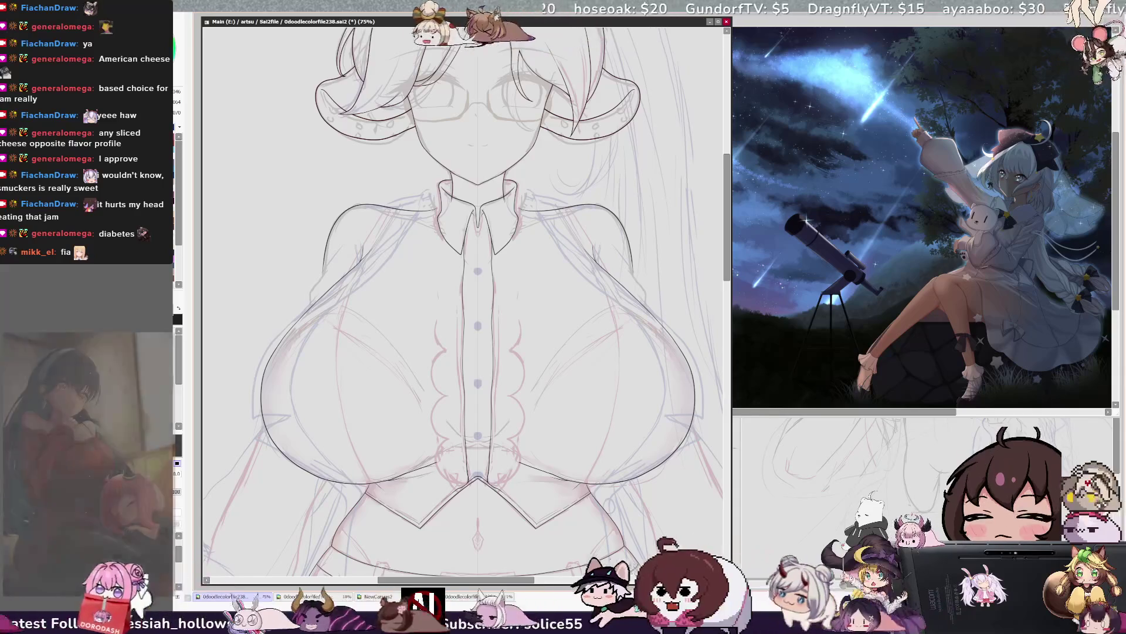
drag(478, 231, 478, 475)
key(ctrl+z)
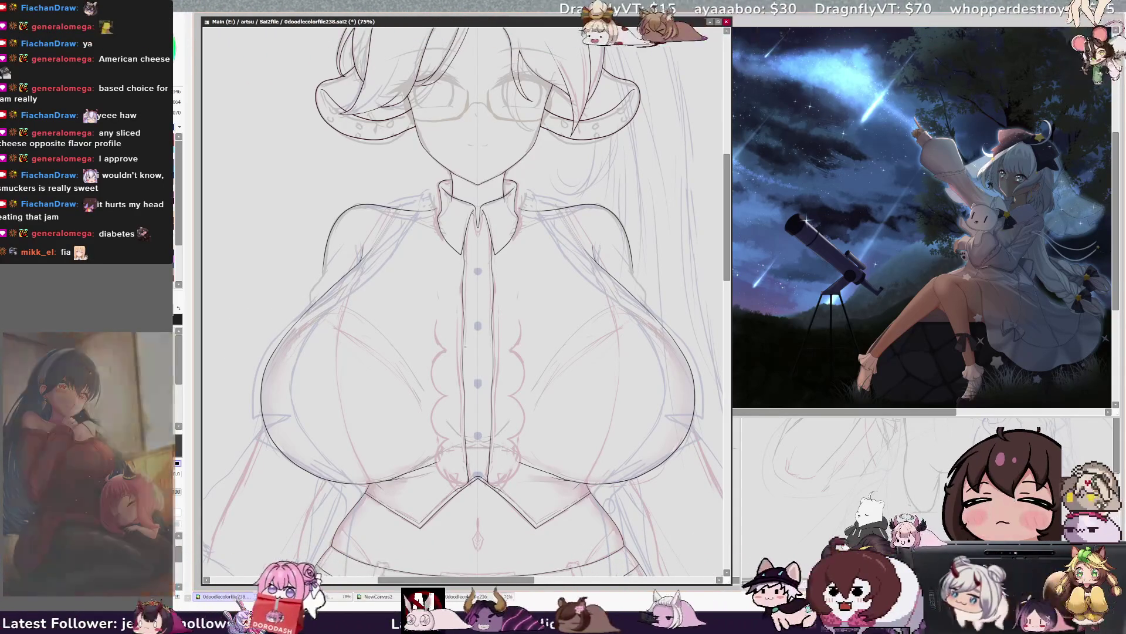
drag(522, 474, 581, 481)
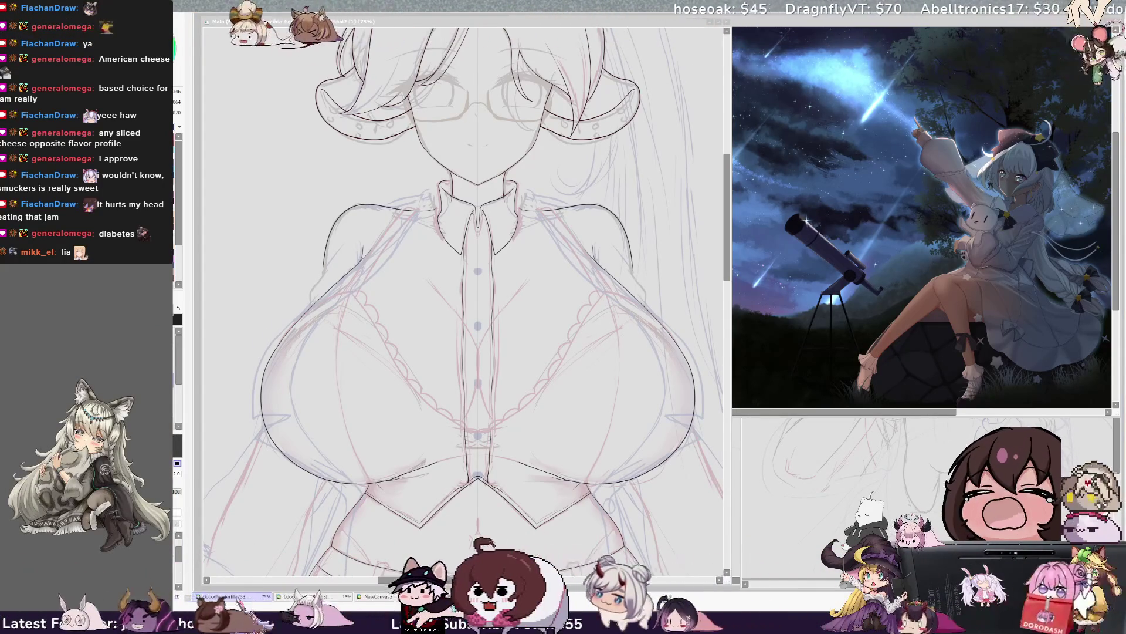
Step: Refocus the SAI canvas and scroll down to the blouse's lower half and waistband
click(478, 542)
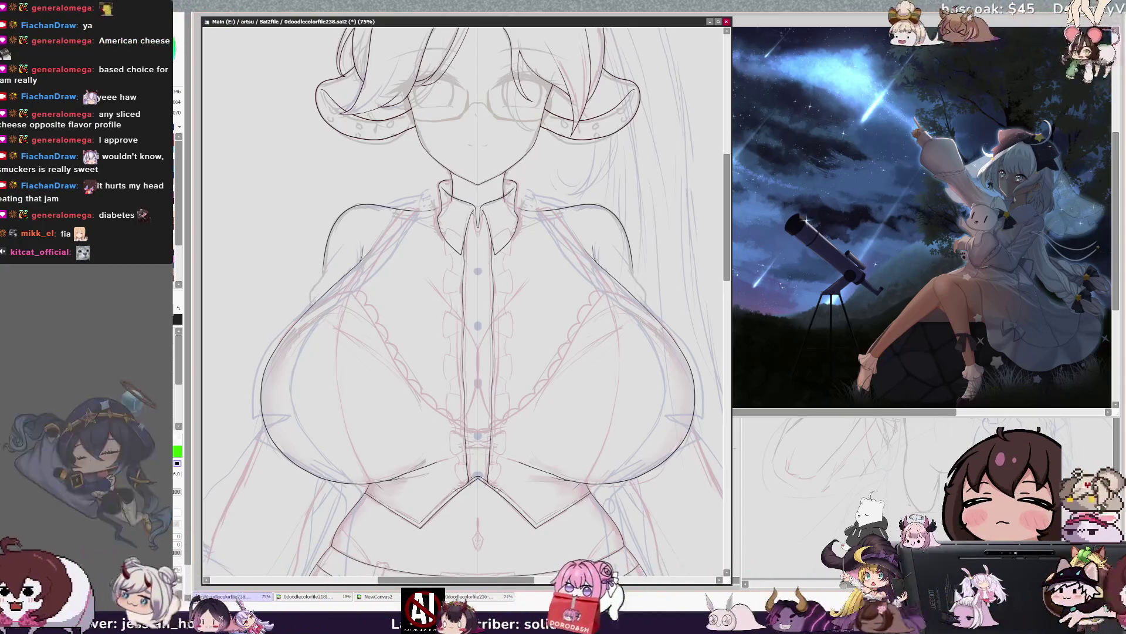
drag(726, 258, 726, 280)
Step: Fit the whole figure in view at about 29.7% zoom and save the lineart file
key(minus)
key(minus)
key(minus)
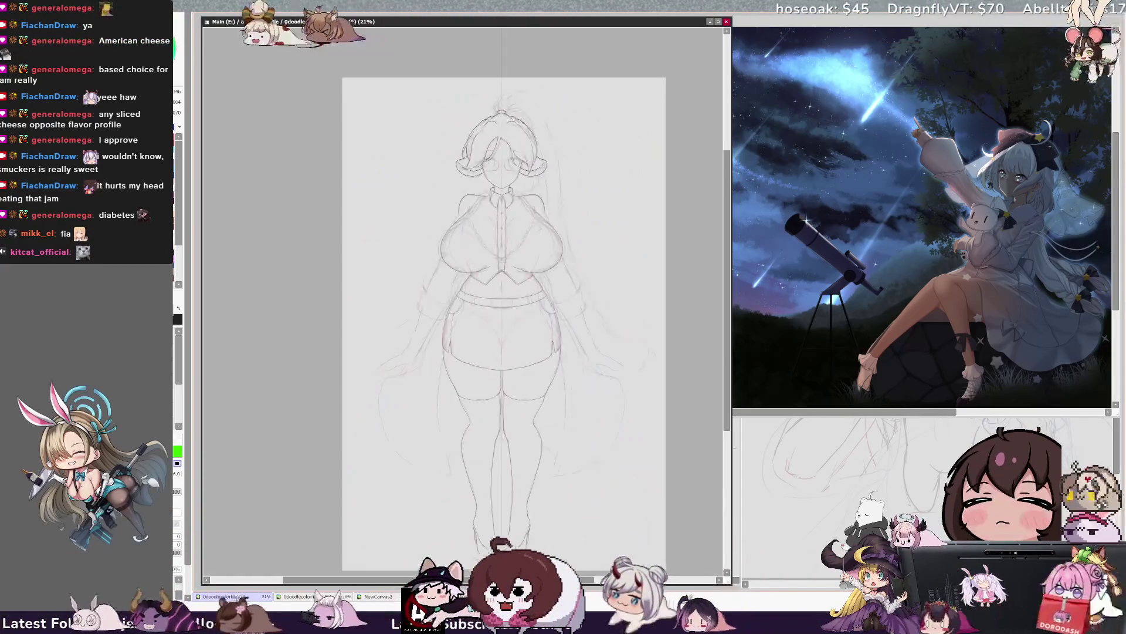
key(plus)
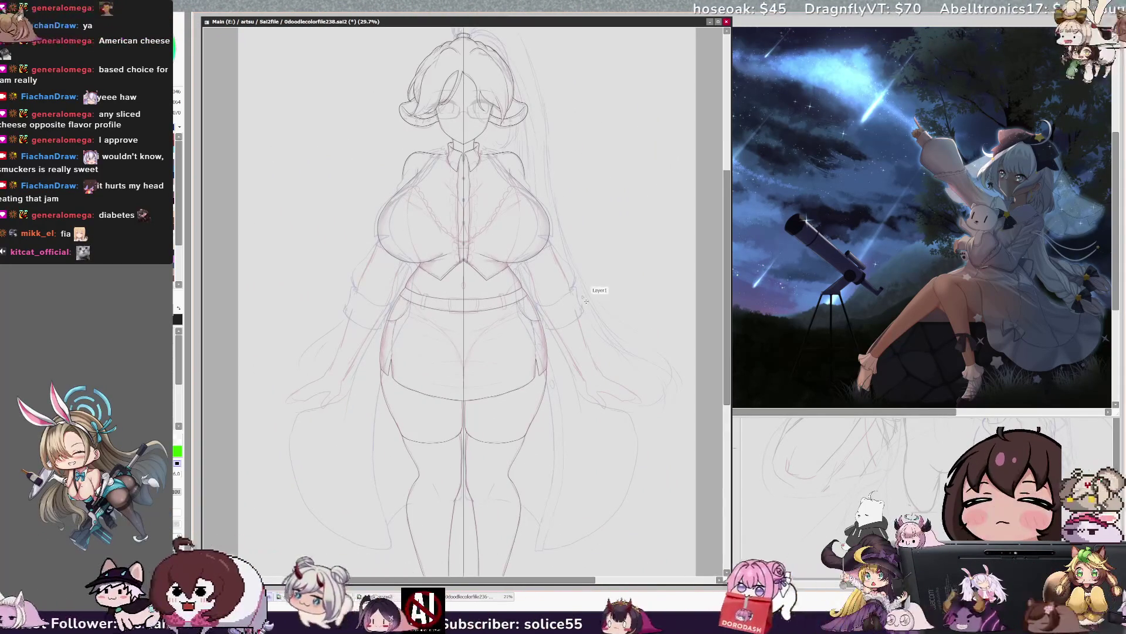
key(ctrl+s)
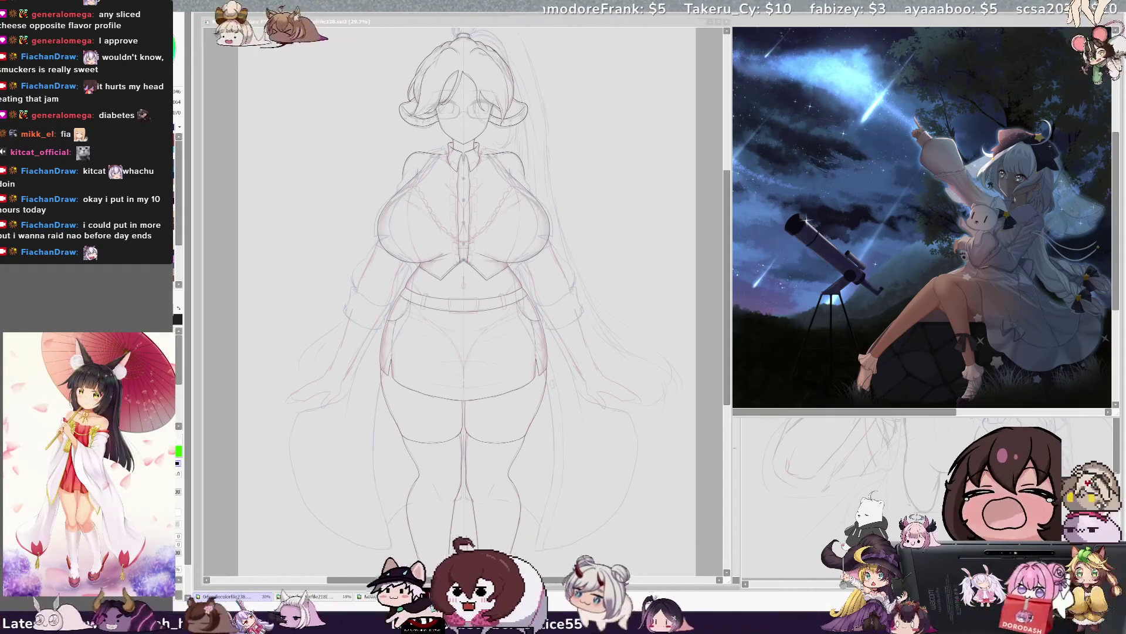
Step: Resize the 0doodlecolorfile236 starry-night window to fill the workspace and zoom in on it
drag(732, 414, 510, 416)
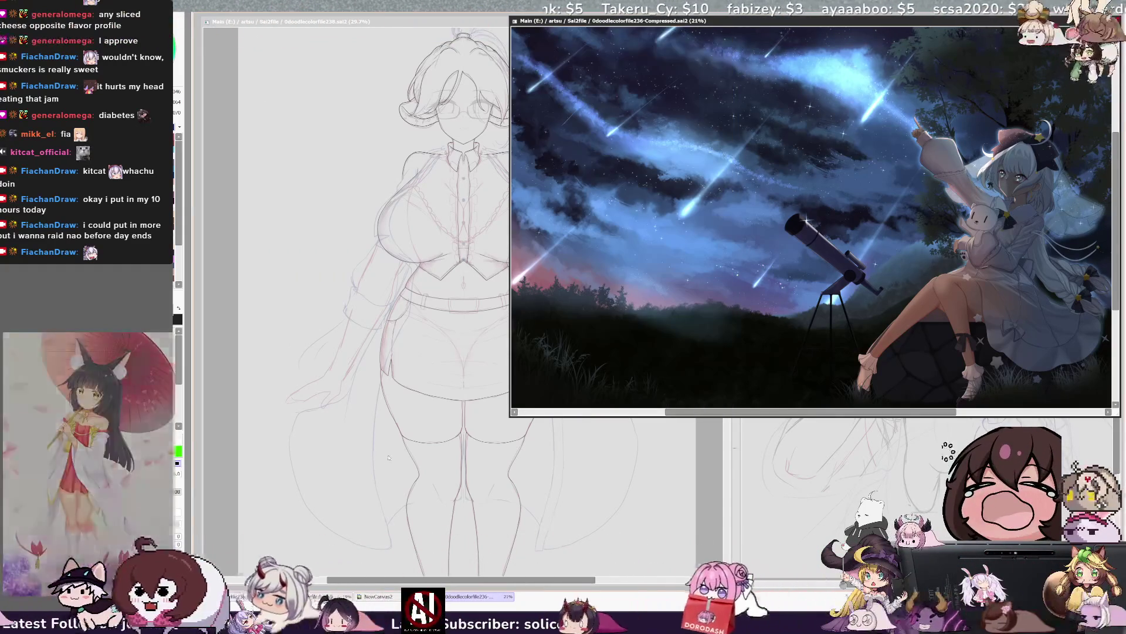
mouse_move(510, 415)
mouse_down()
mouse_move(445, 462)
mouse_move(273, 542)
mouse_up()
scroll(713, 171, up, 1)
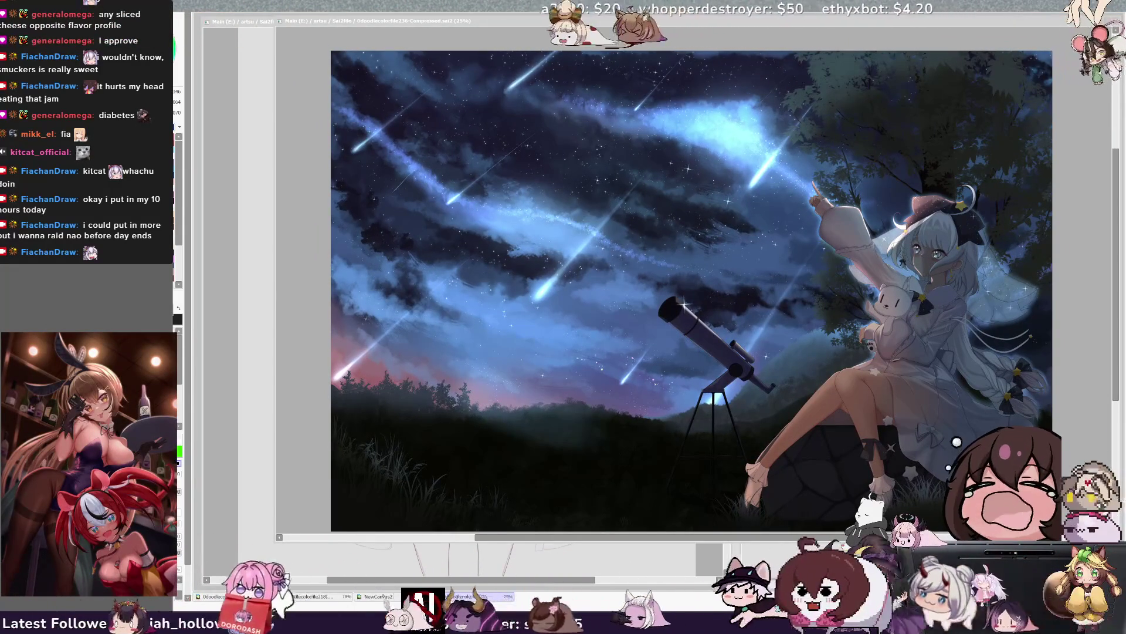
key(alt+Tab)
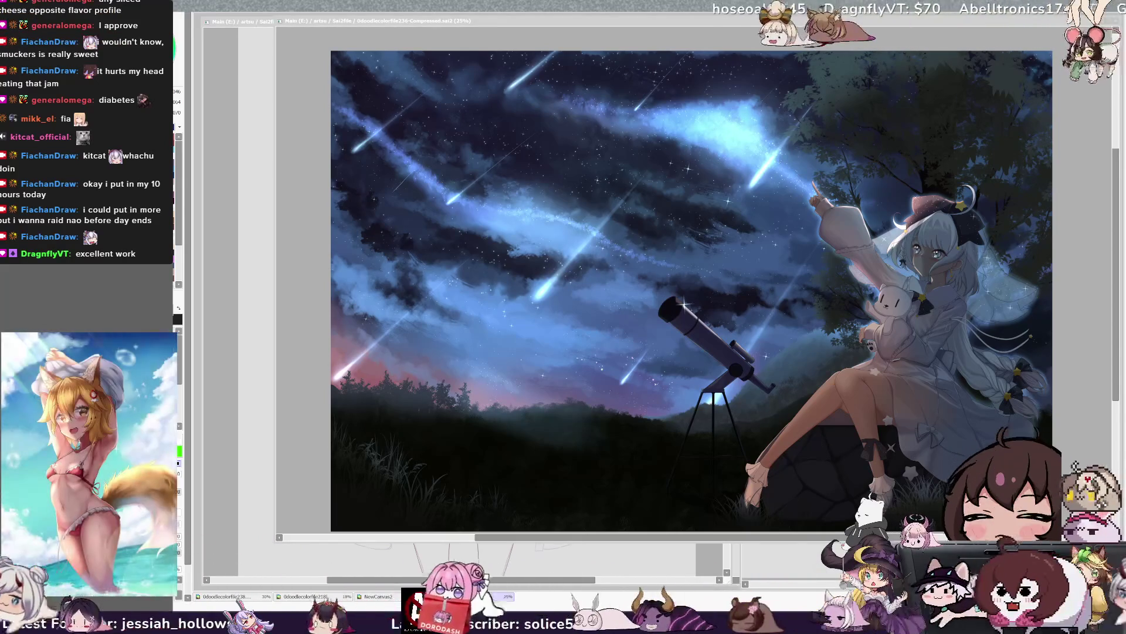
Step: Switch back to 0doodlecolorfile238 and zoom out to 21% to show the full figure
key(ctrl+Tab)
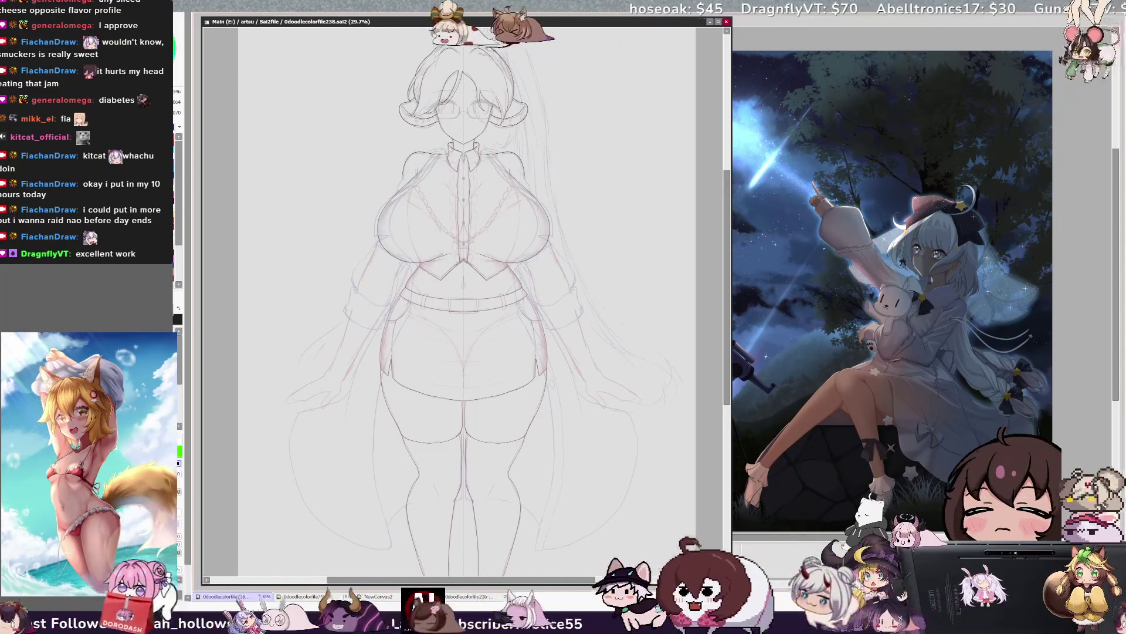
key(ctrl+minus)
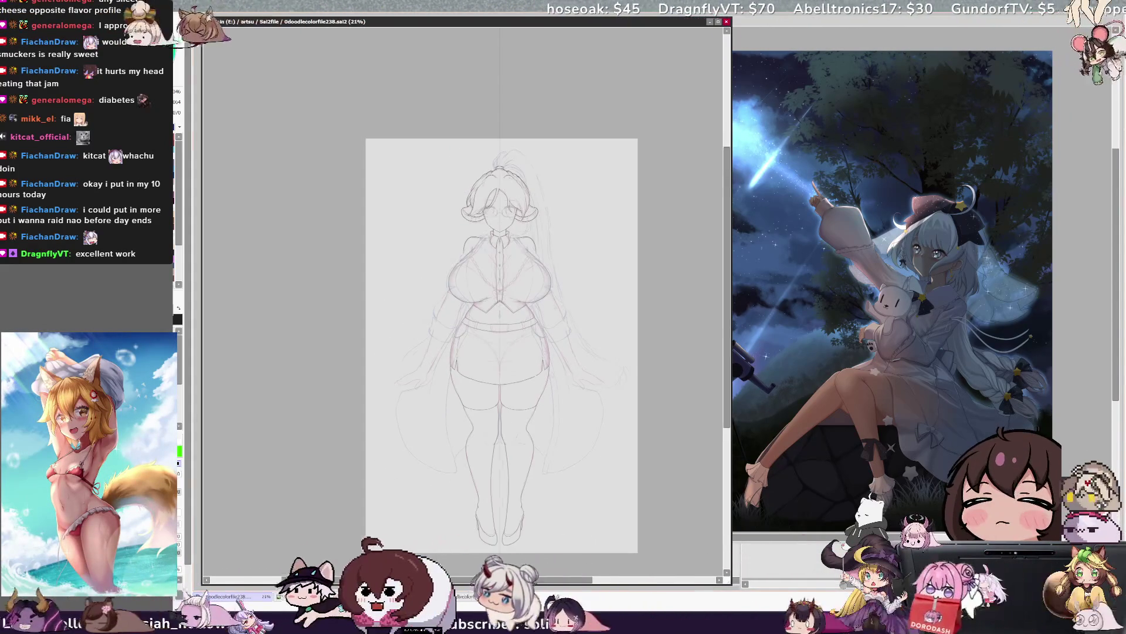